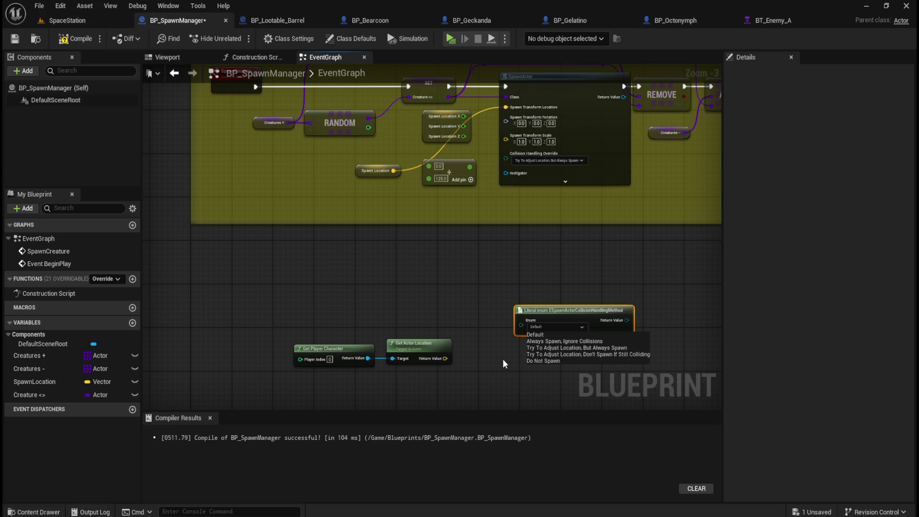
- Delete the unused Literal enum node from BP_SpawnManager
{"action": "left_click", "coordinate": [504, 360]}
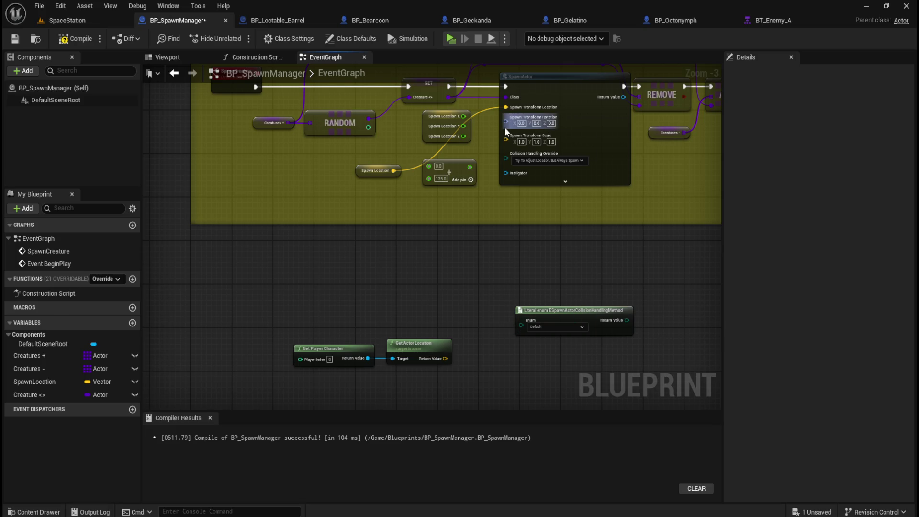
{"action": "left_click_drag", "start_coordinate": [485, 275], "coordinate": [619, 326]}
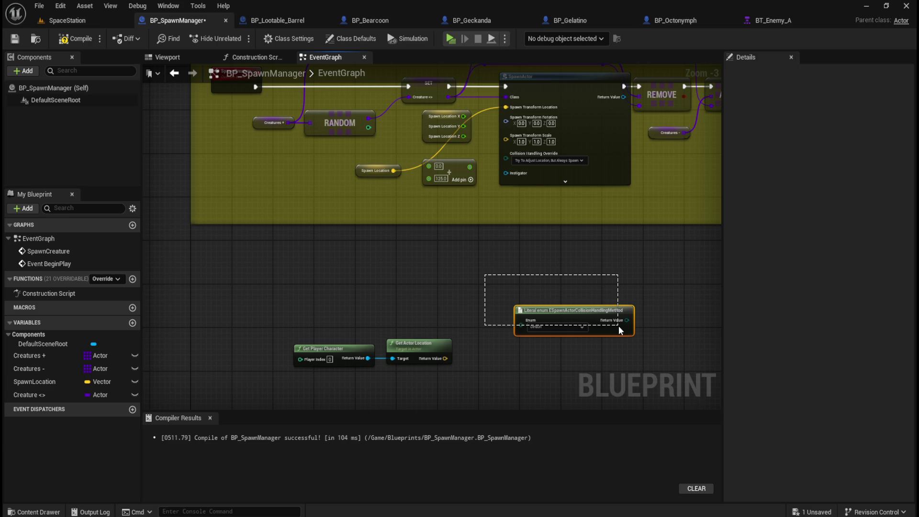
{"action": "key", "text": "Delete"}
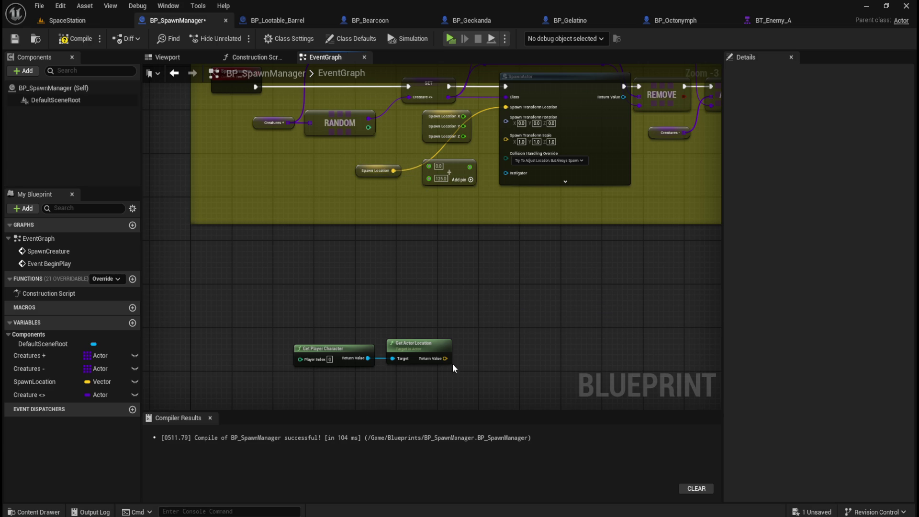
- Wire Get Actor Location into SpawnActor's Spawn Transform Location, then play the SpaceStation level
{"action": "left_click", "coordinate": [506, 106], "text": "alt"}
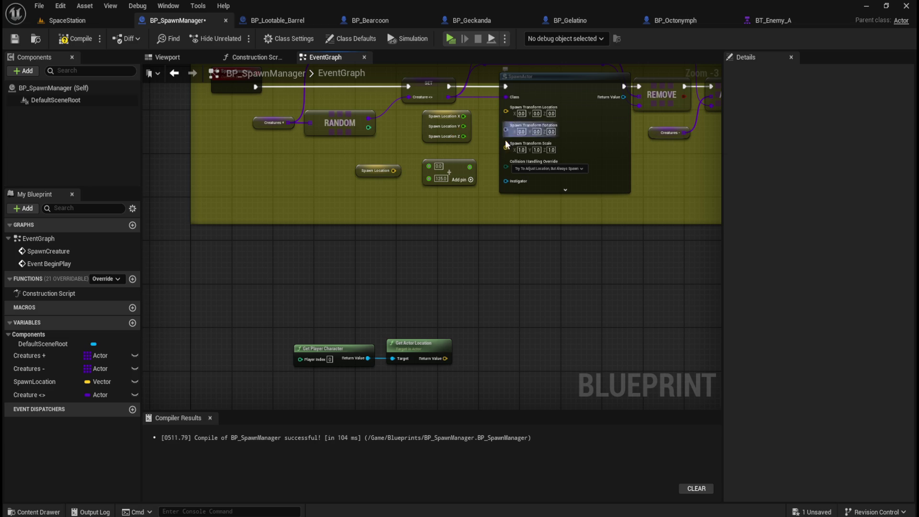
{"action": "left_click_drag", "start_coordinate": [446, 359], "coordinate": [506, 115]}
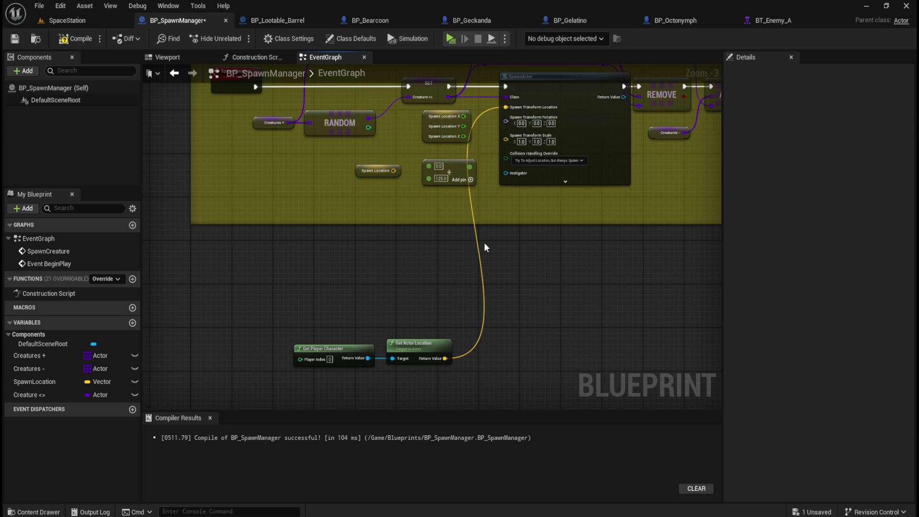
{"action": "left_click", "coordinate": [546, 160]}
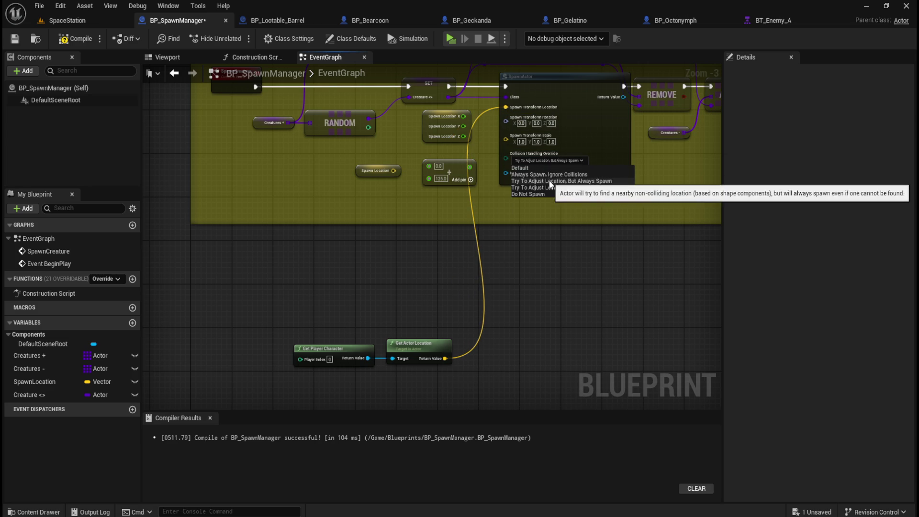
{"action": "left_click", "coordinate": [550, 181]}
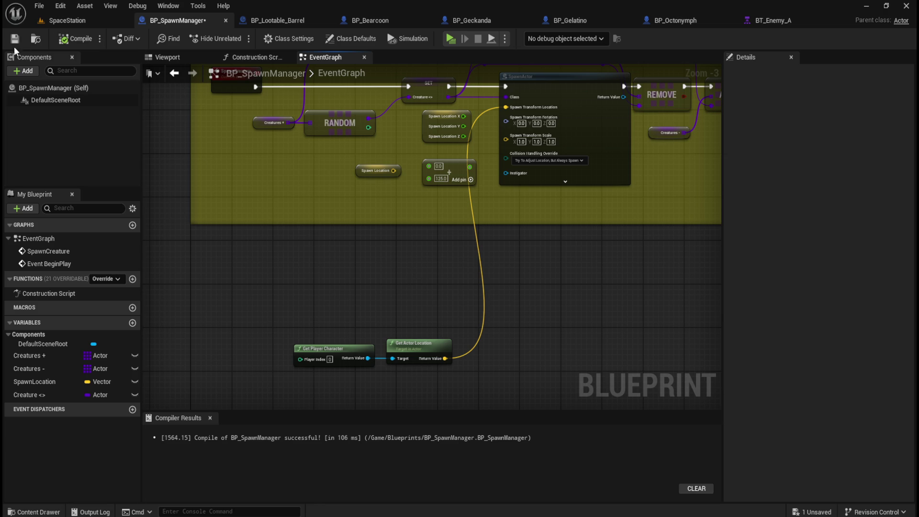
{"action": "left_click", "coordinate": [82, 22]}
{"action": "left_click", "coordinate": [240, 38]}
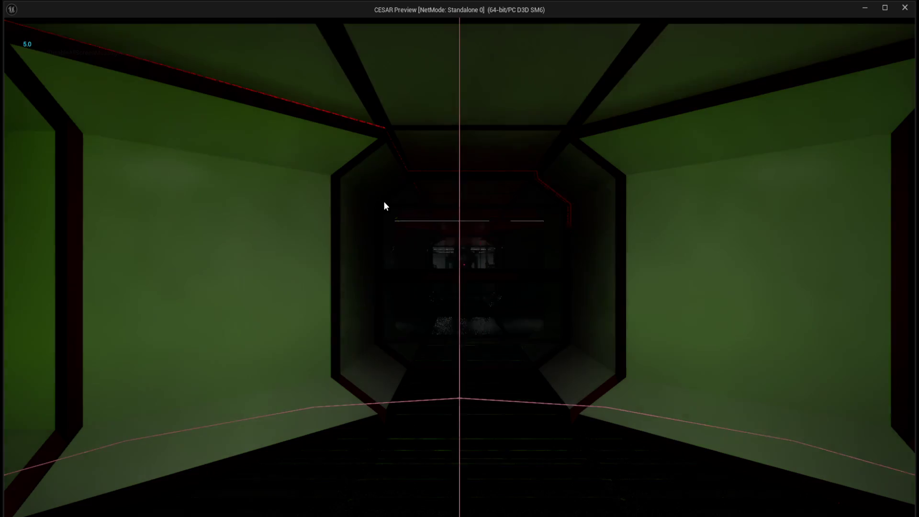
- Walk up close to a barrel in the preview and strike it with E
{"action": "key", "text": "w"}
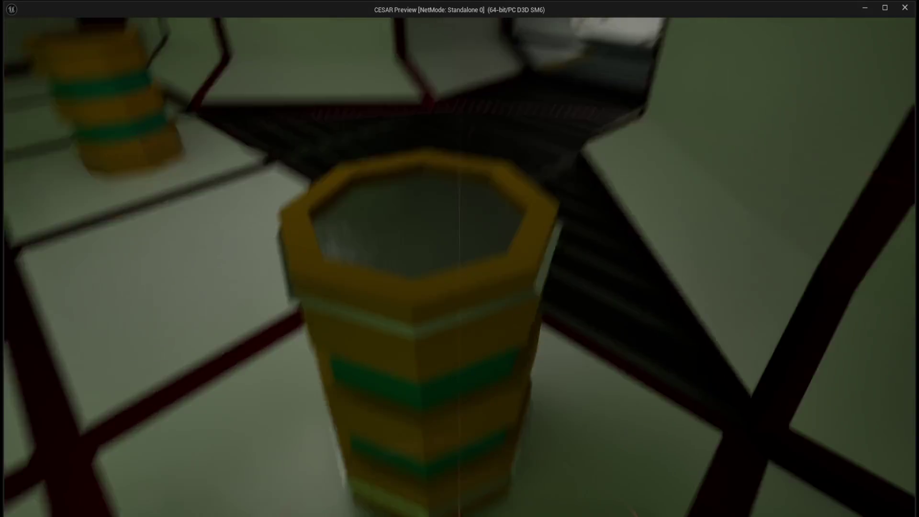
{"action": "key", "text": "s"}
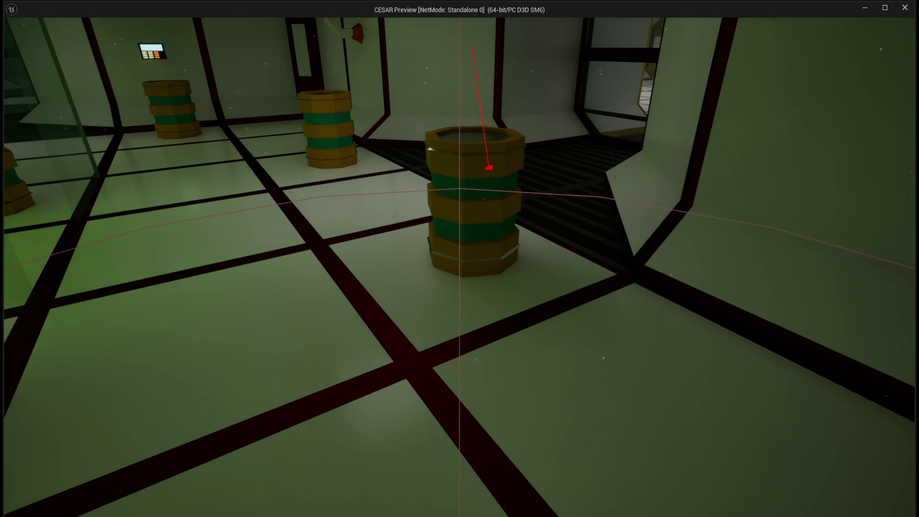
{"action": "key", "text": "s"}
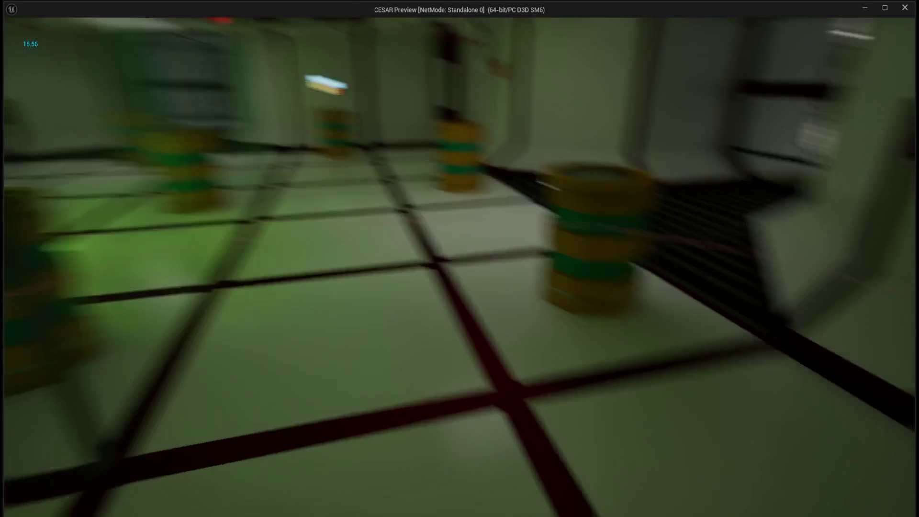
{"action": "key", "text": "w"}
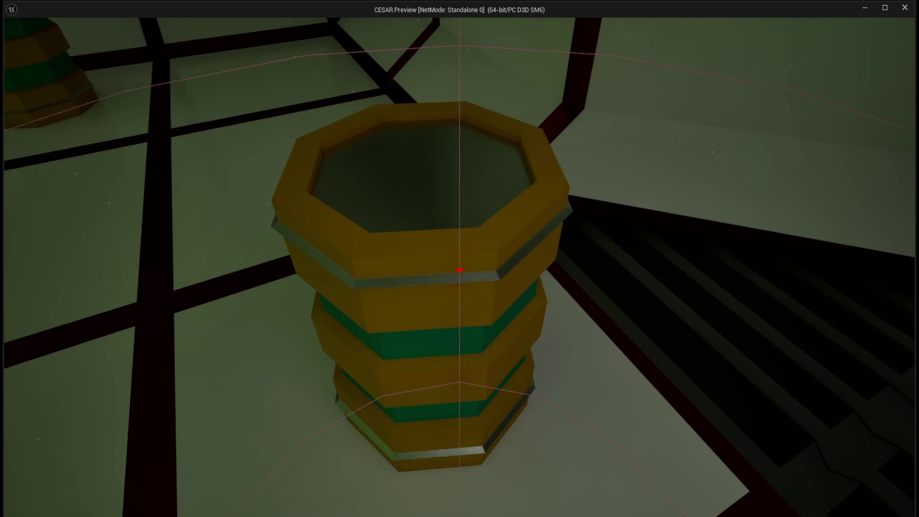
{"action": "key", "text": "w"}
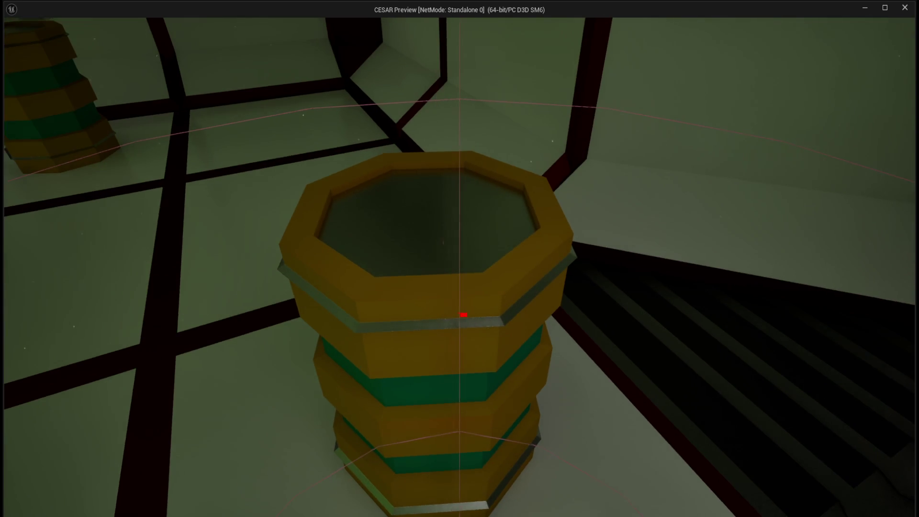
{"action": "key", "text": "a"}
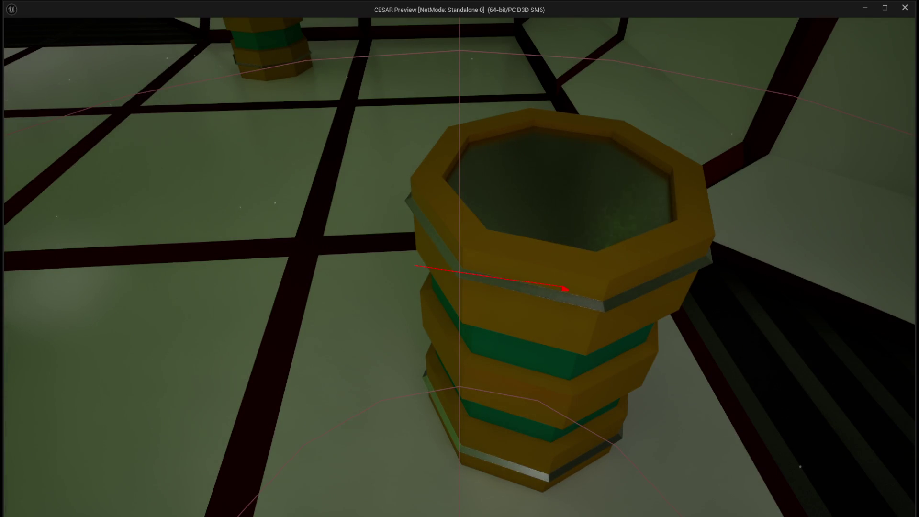
{"action": "key", "text": "w"}
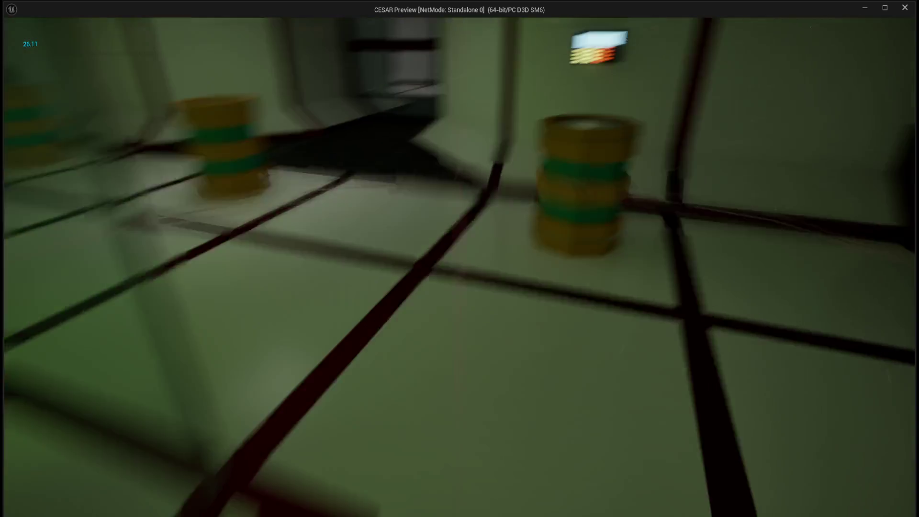
{"action": "key", "text": "w"}
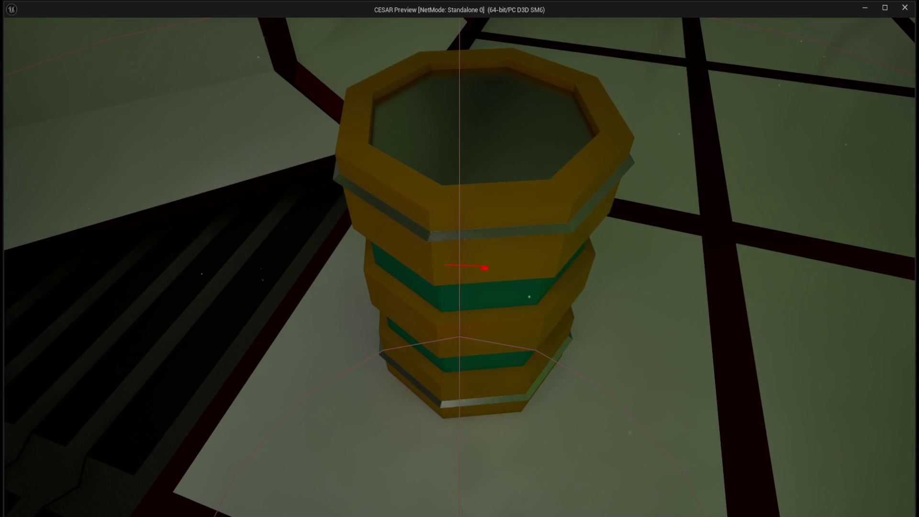
{"action": "key", "text": "e"}
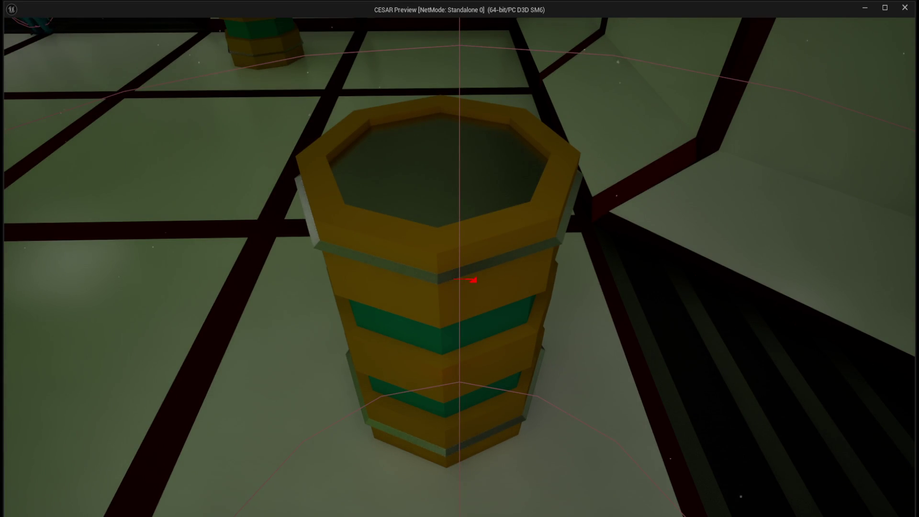
- Hit the barrel twice more with E to loosen its lid
{"action": "key", "text": "e"}
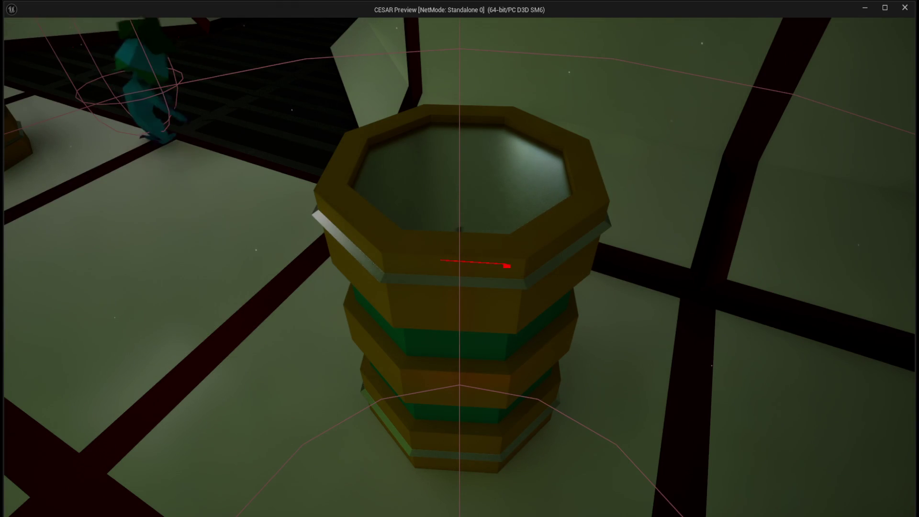
{"action": "key", "text": "e"}
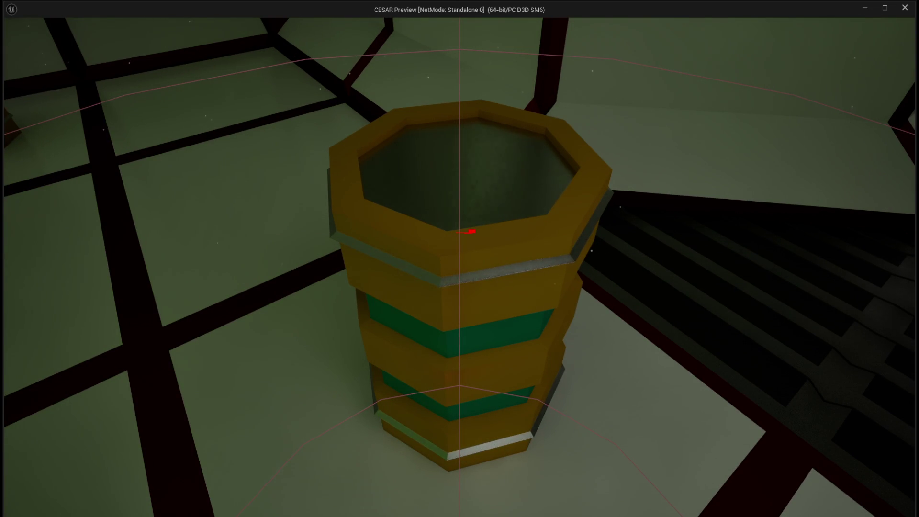
{"action": "mouse_move", "coordinate": [460, 270]}
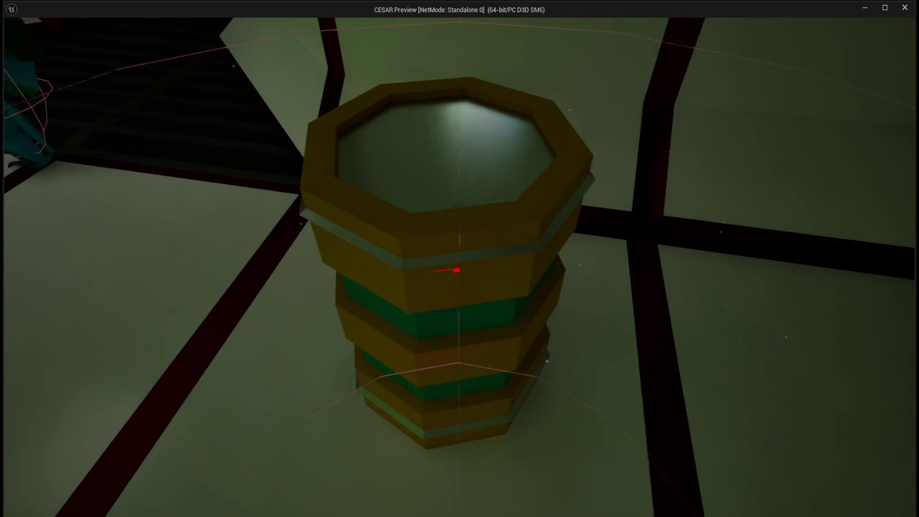
- Knock the barrel's lid off-centre, walk toward another barrel, then stop the preview with Esc
{"action": "left_click", "coordinate": [459, 270]}
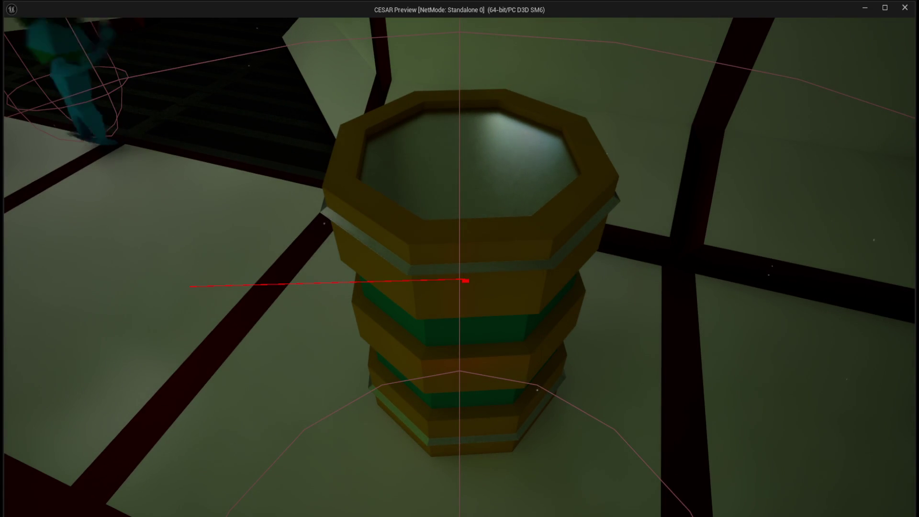
{"action": "left_click", "coordinate": [460, 270]}
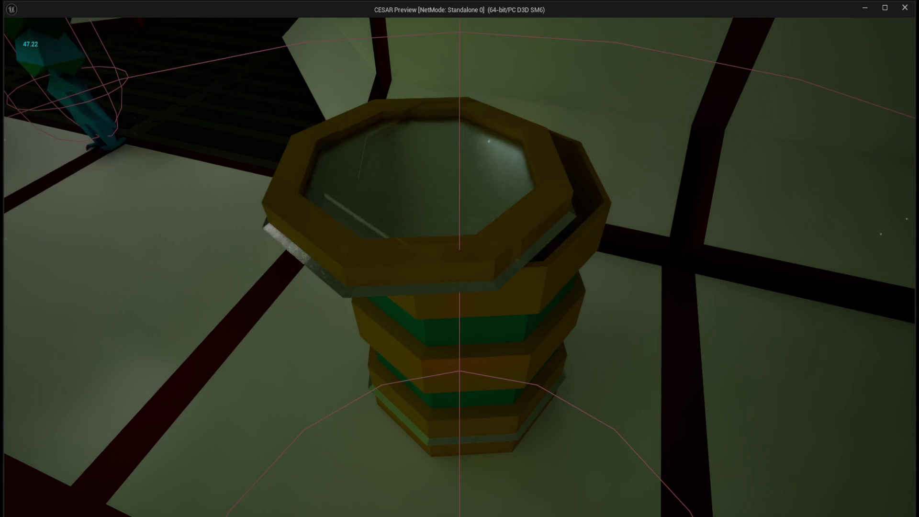
{"action": "mouse_move", "coordinate": [460, 258]}
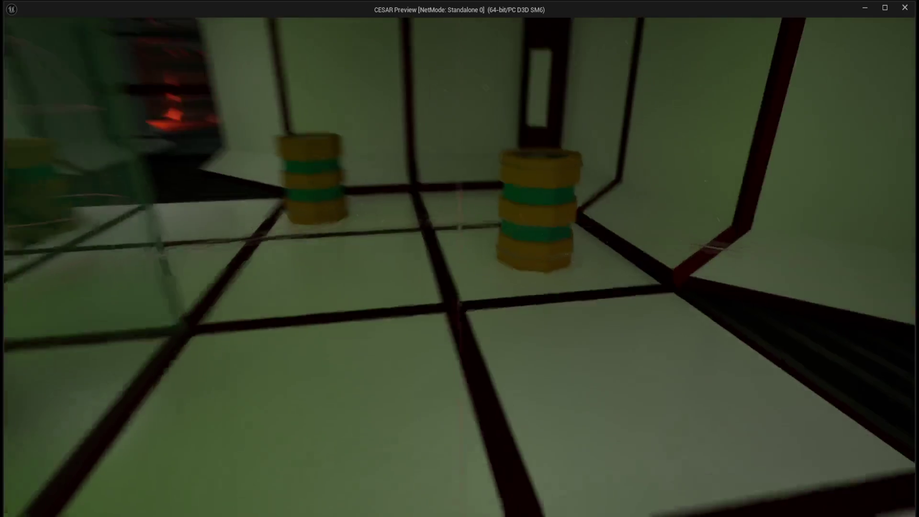
{"action": "key", "text": "w"}
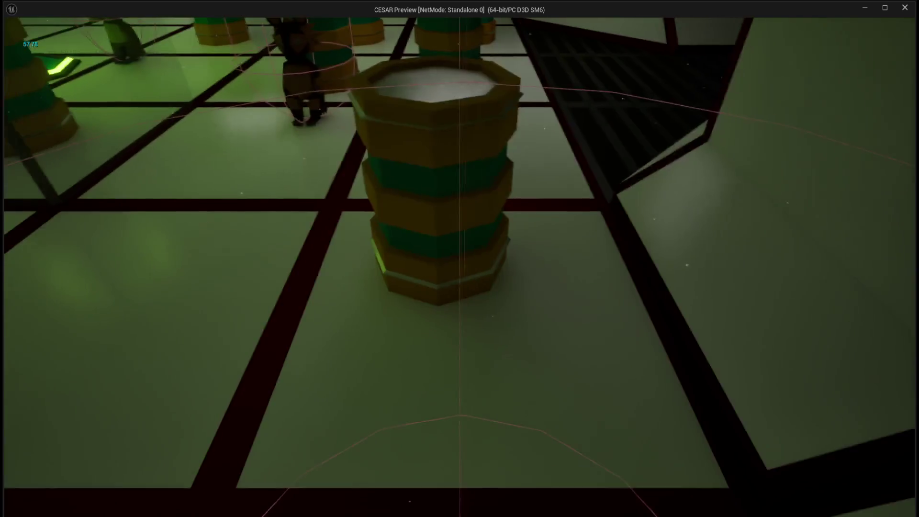
{"action": "key", "text": "w"}
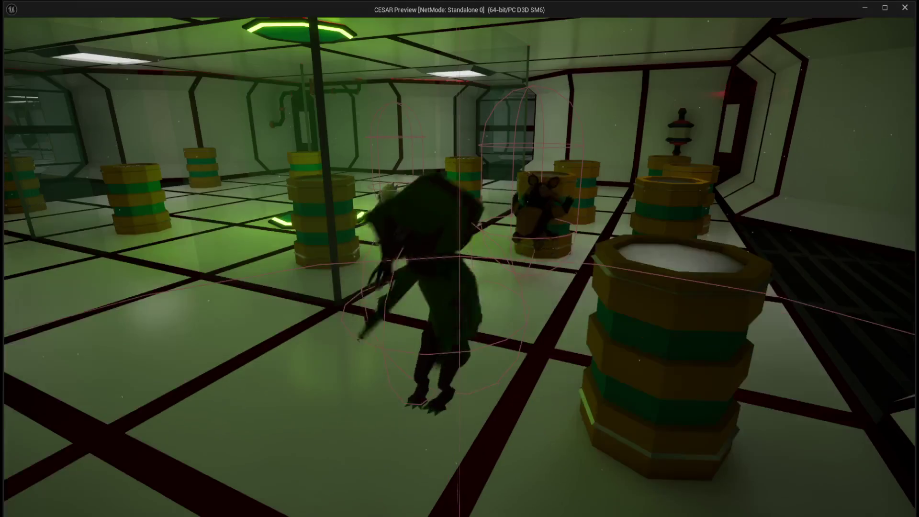
{"action": "key", "text": "Escape"}
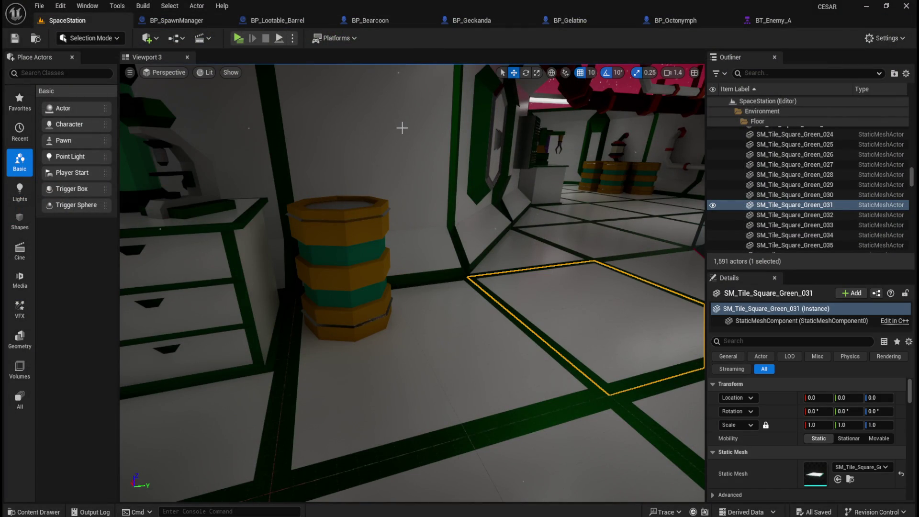
- Compare Octonymph and Gelatino class defaults and lower the Octonymph mesh to Z -96
{"action": "left_click", "coordinate": [679, 25]}
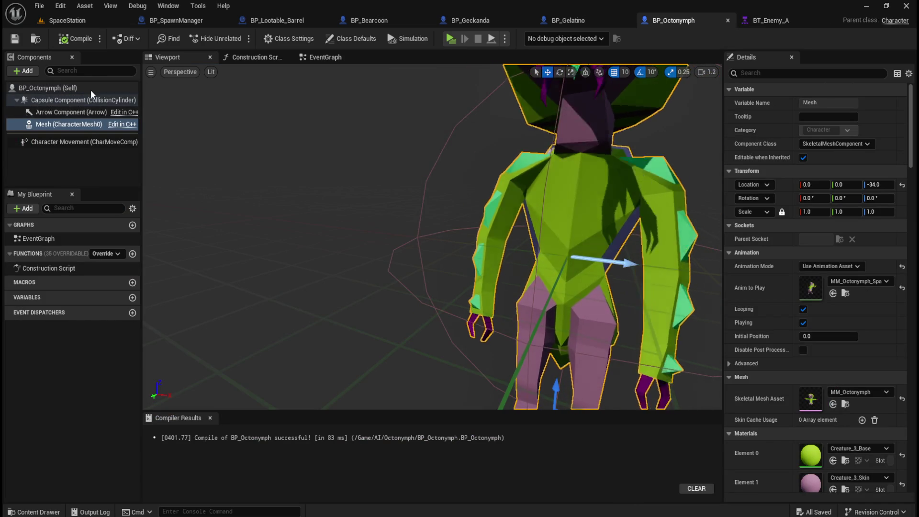
{"action": "left_click", "coordinate": [90, 89]}
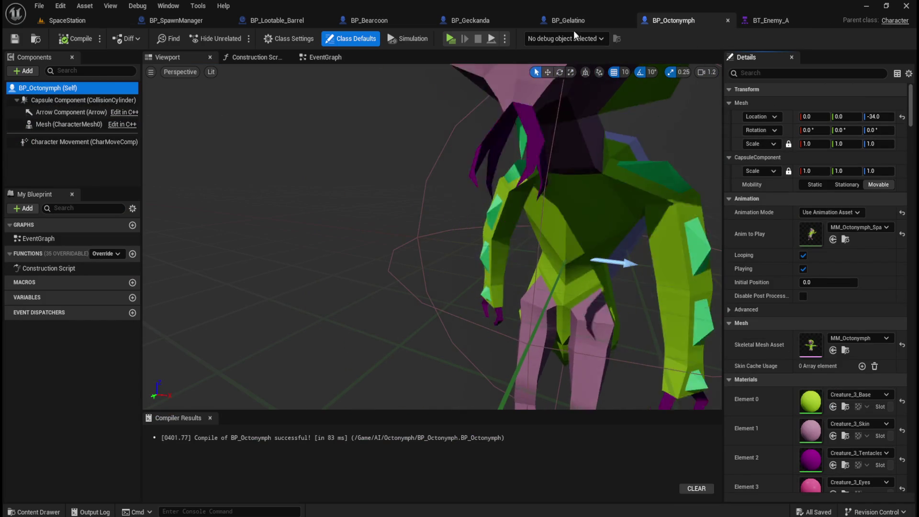
{"action": "left_click", "coordinate": [589, 22]}
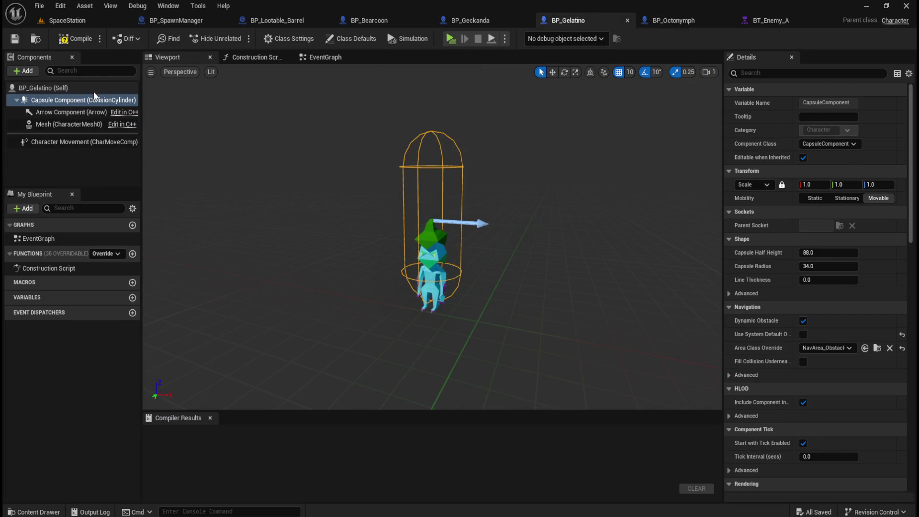
{"action": "left_click", "coordinate": [94, 89]}
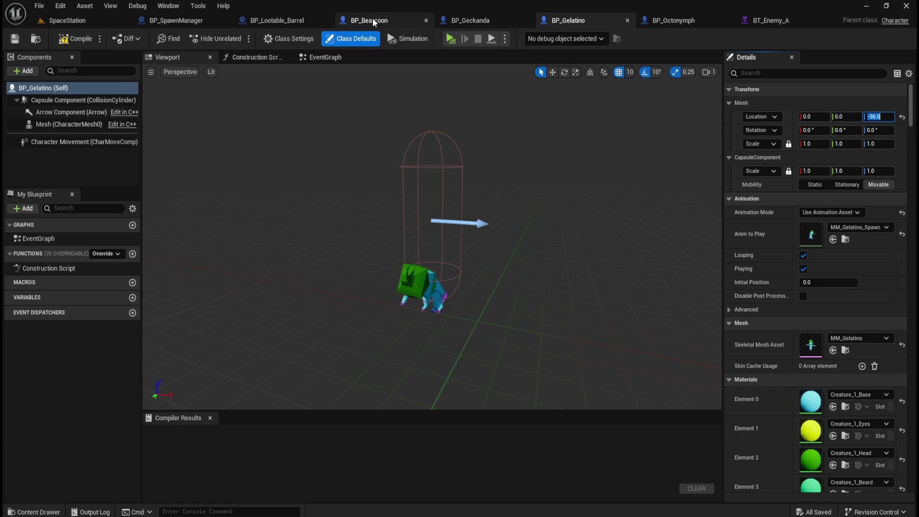
{"action": "left_click", "coordinate": [677, 22]}
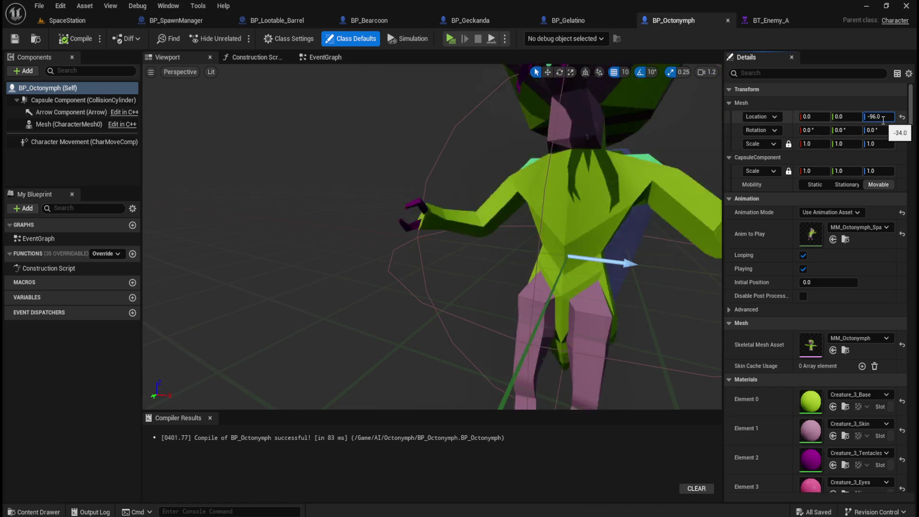
{"action": "key", "text": "Return"}
{"action": "left_click", "coordinate": [84, 100]}
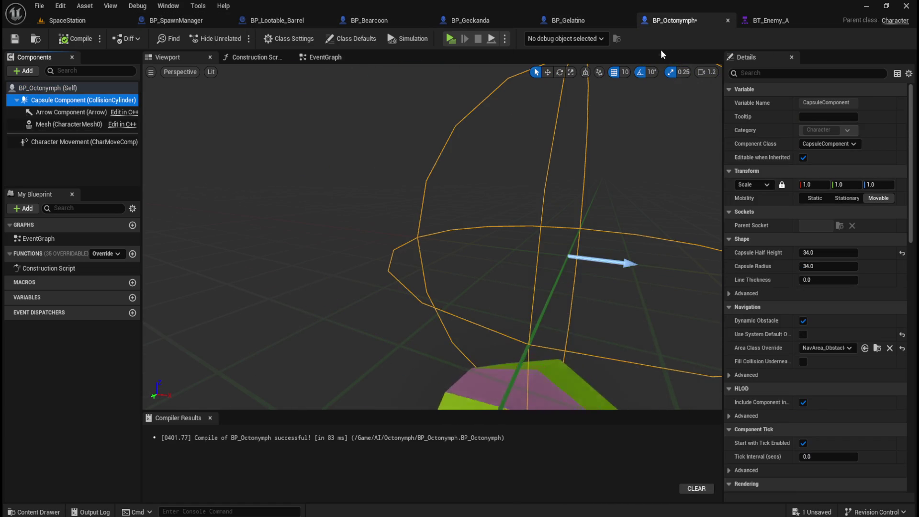
- Check Gelatino's capsule values and set the Octonymph capsule half height to 88
{"action": "left_click", "coordinate": [587, 20]}
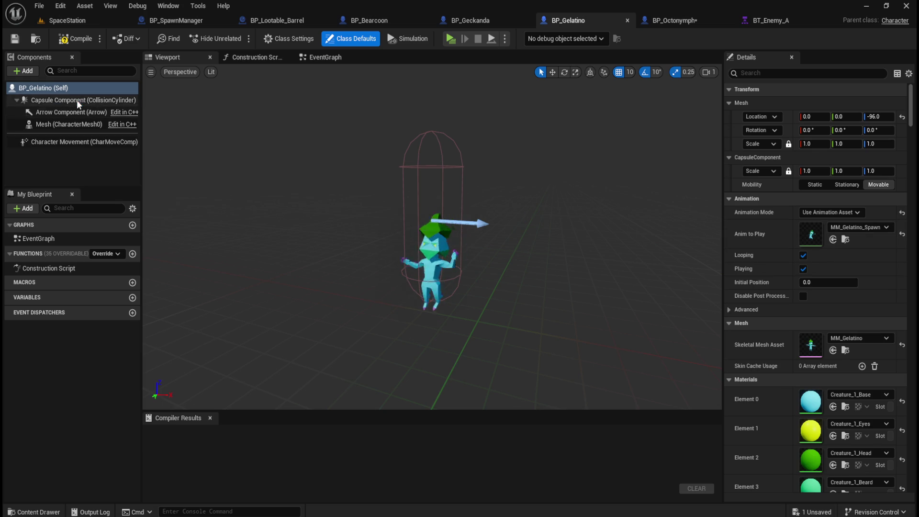
{"action": "left_click", "coordinate": [80, 100]}
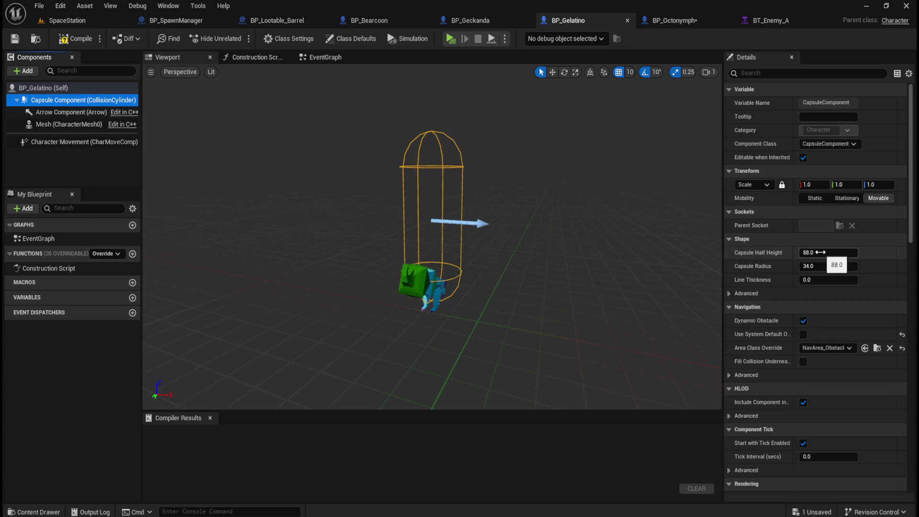
{"action": "left_click", "coordinate": [691, 24]}
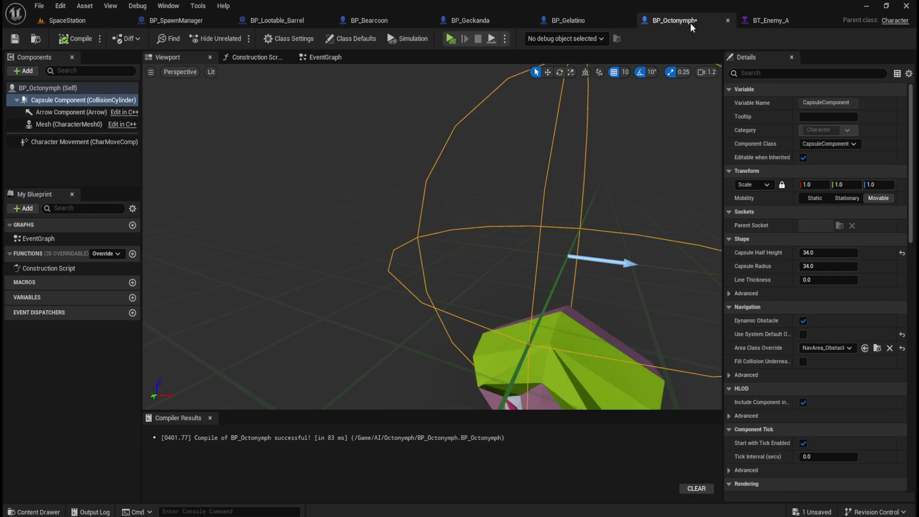
{"action": "left_click", "coordinate": [836, 254]}
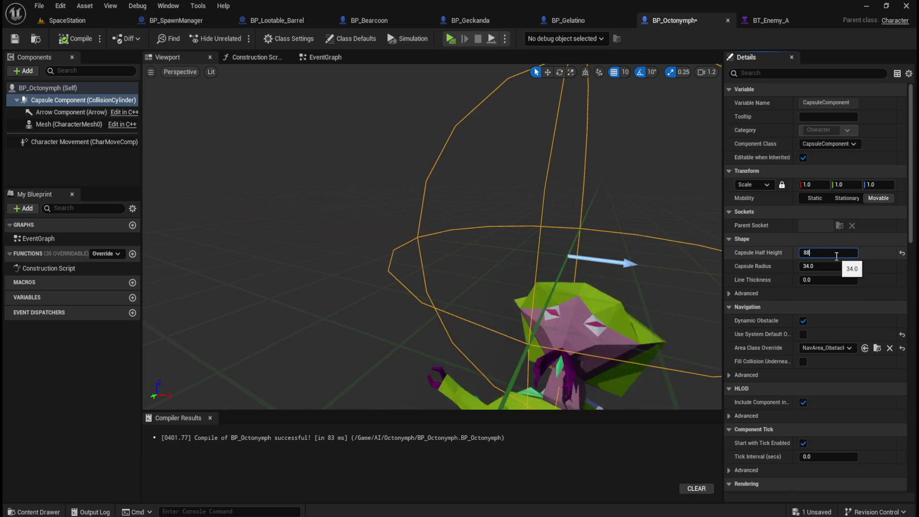
{"action": "type", "text": "88"}
{"action": "key", "text": "Return"}
{"action": "scroll", "coordinate": [526, 232], "scroll_direction": "down", "scroll_amount": 5}
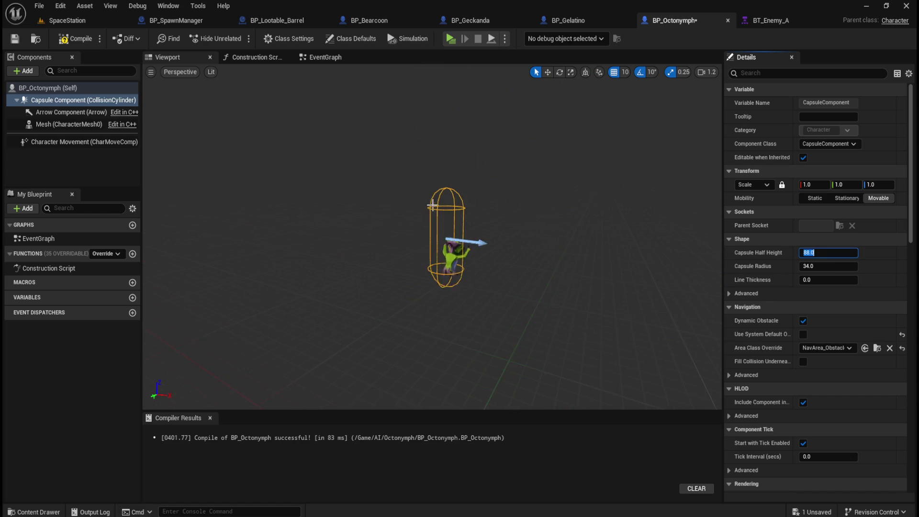
{"action": "scroll", "coordinate": [426, 210], "scroll_direction": "up", "scroll_amount": 2}
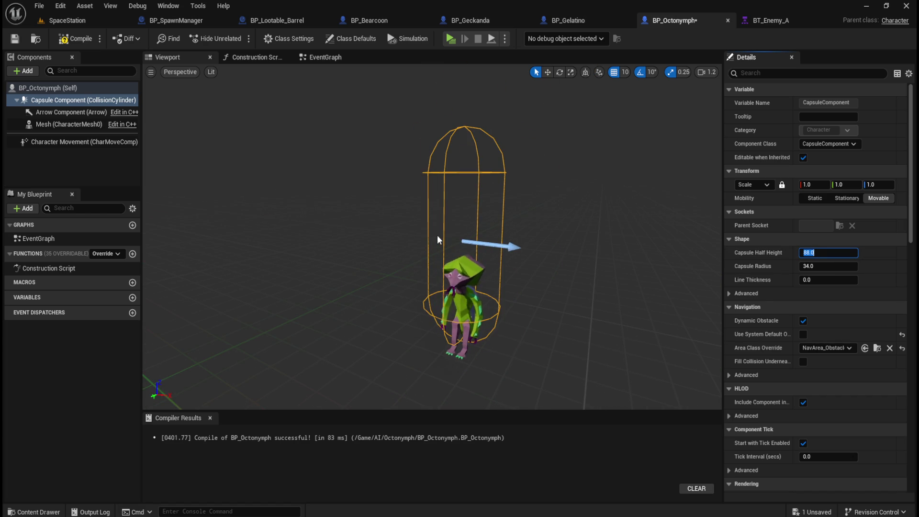
{"action": "left_click_drag", "start_coordinate": [463, 246], "coordinate": [479, 201]}
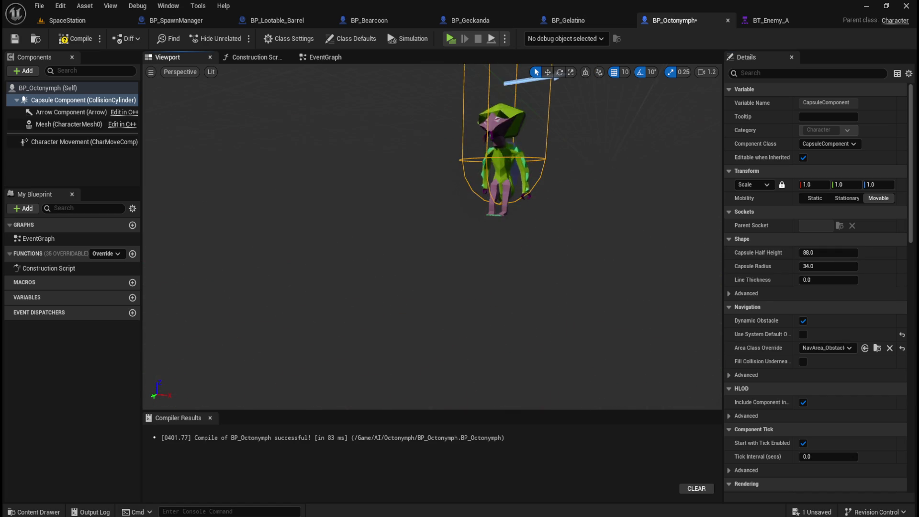
- Compare the Gelatino and Geckanda capsule half heights and radii
{"action": "left_click", "coordinate": [569, 20]}
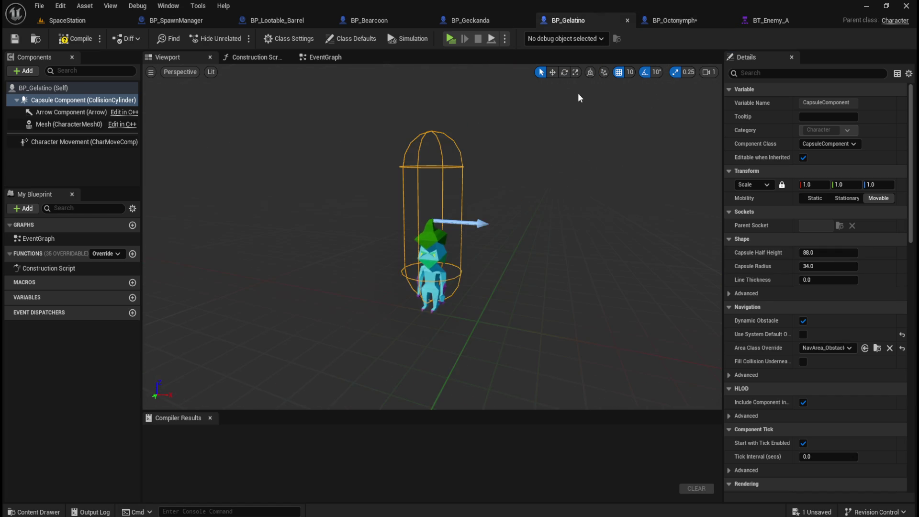
{"action": "left_click_drag", "start_coordinate": [512, 194], "coordinate": [512, 210]}
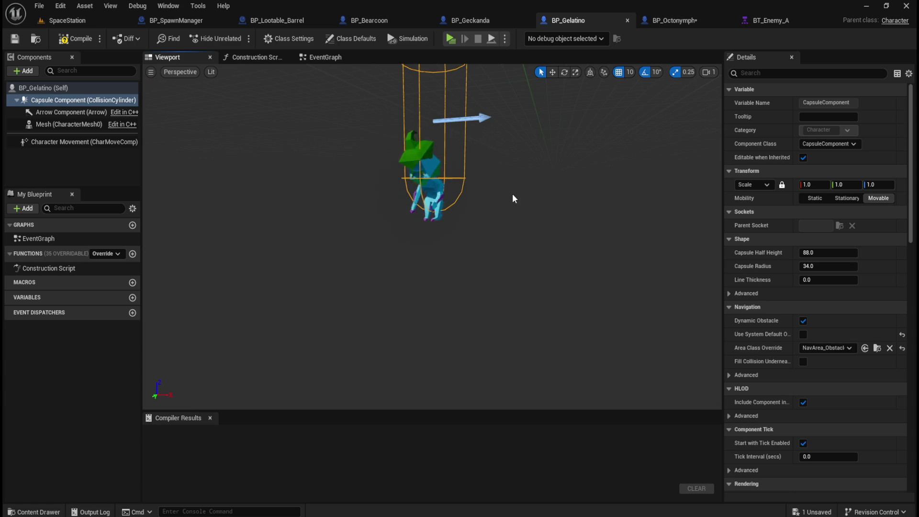
{"action": "left_click_drag", "start_coordinate": [518, 173], "coordinate": [518, 210]}
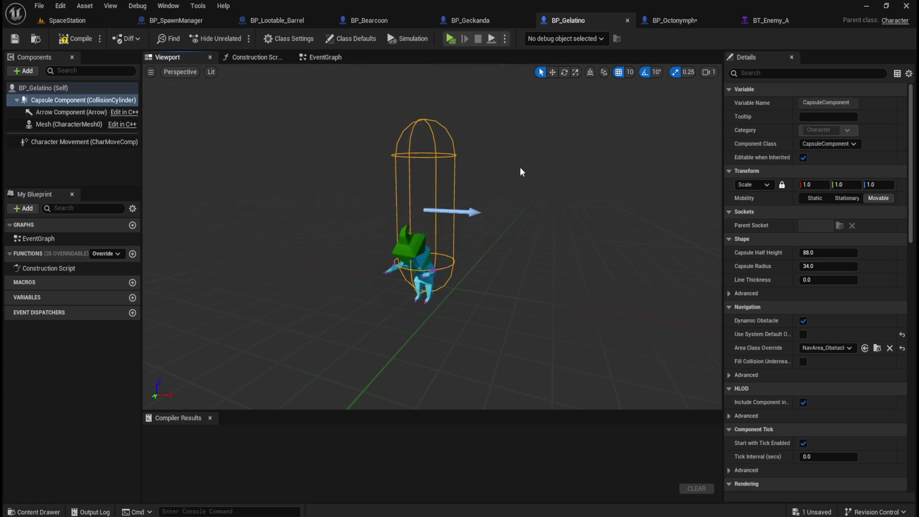
{"action": "left_click", "coordinate": [646, 22]}
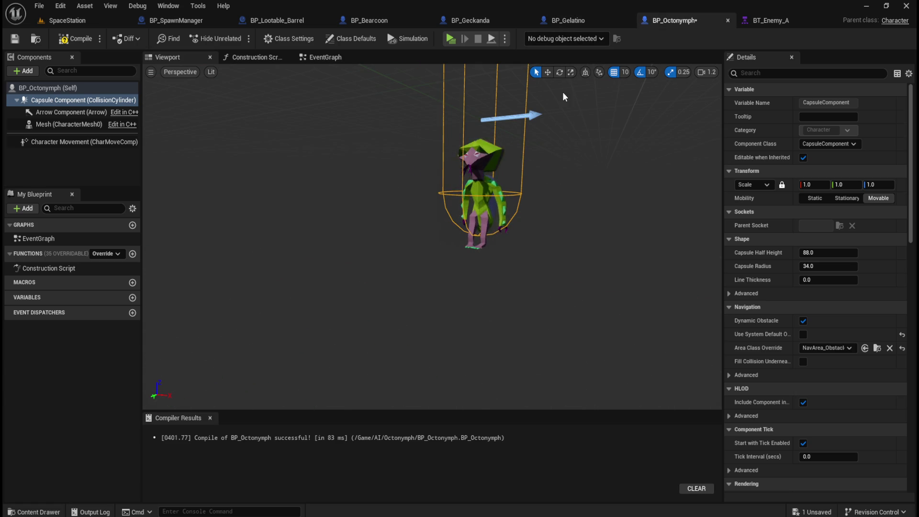
{"action": "left_click", "coordinate": [503, 21]}
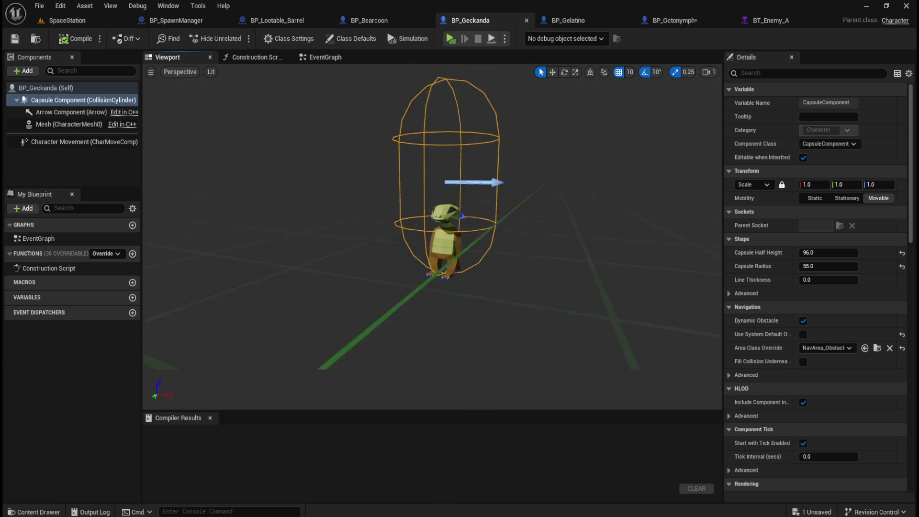
{"action": "left_click", "coordinate": [88, 91]}
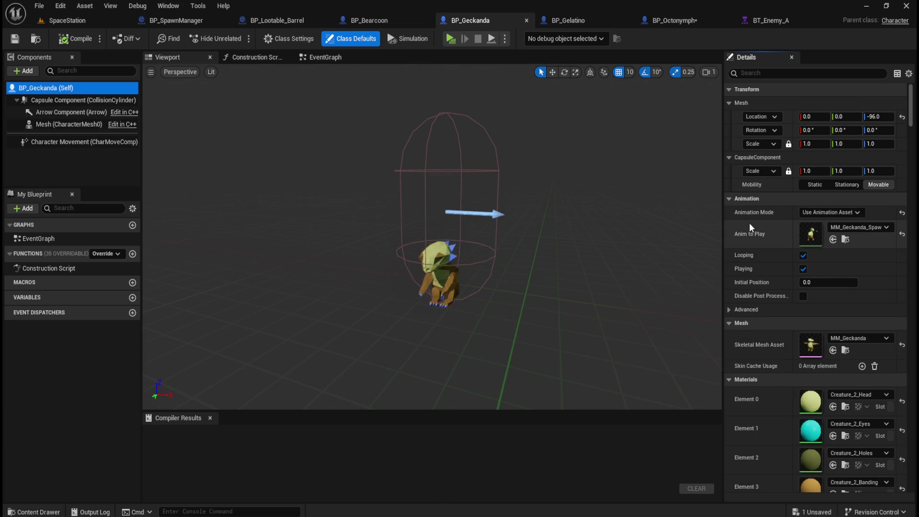
{"action": "left_click", "coordinate": [78, 103]}
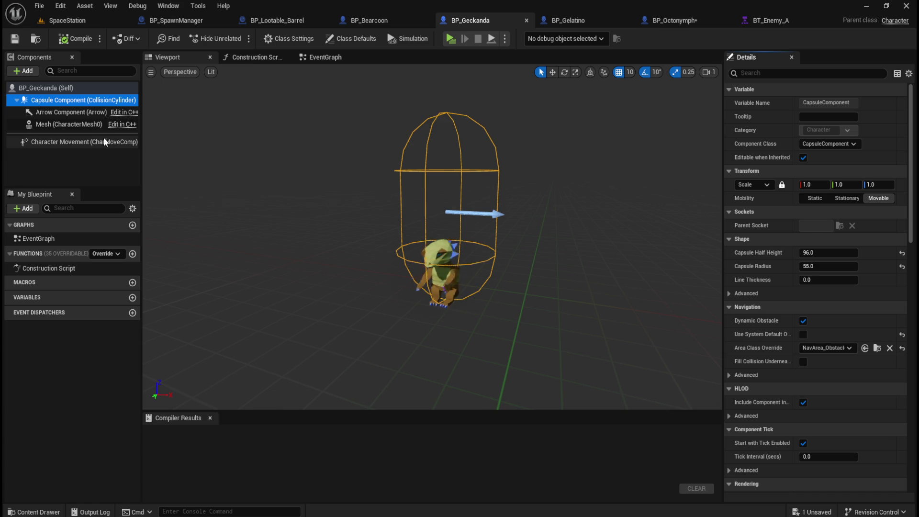
- Inspect the Bearcoon capsule shape and mesh offset against the Octonymph's mesh placement
{"action": "left_click", "coordinate": [392, 24]}
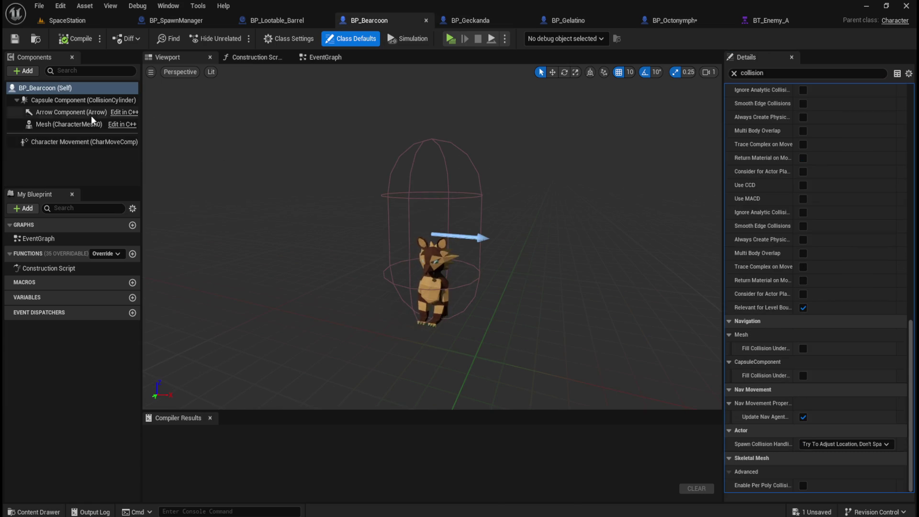
{"action": "left_click", "coordinate": [85, 101]}
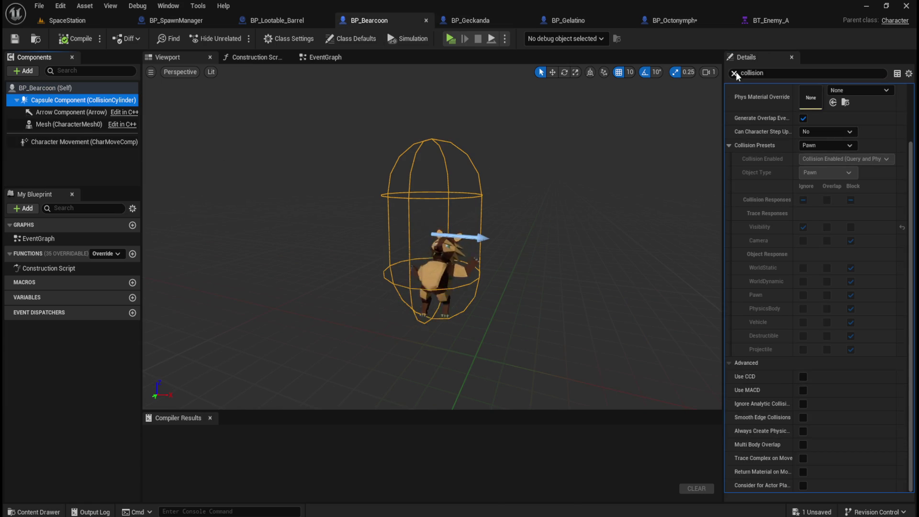
{"action": "left_click", "coordinate": [735, 73]}
{"action": "left_click", "coordinate": [71, 92]}
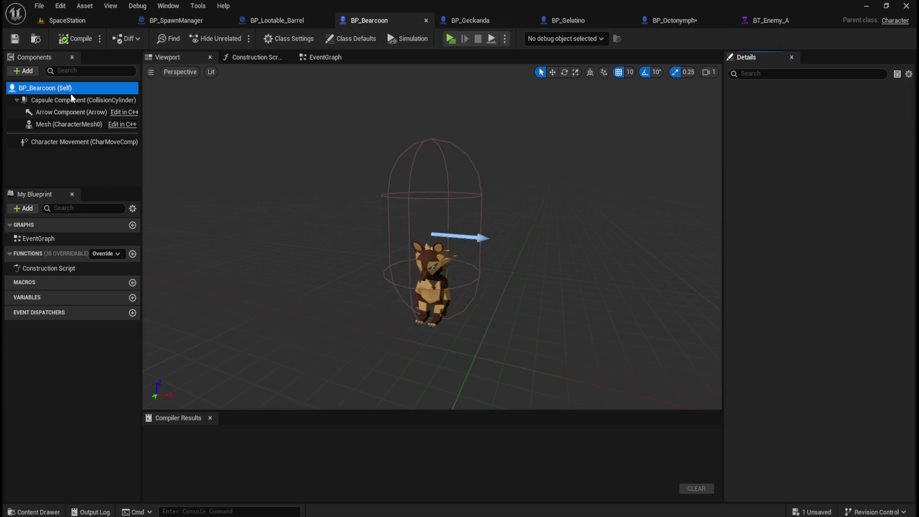
{"action": "left_click", "coordinate": [72, 101]}
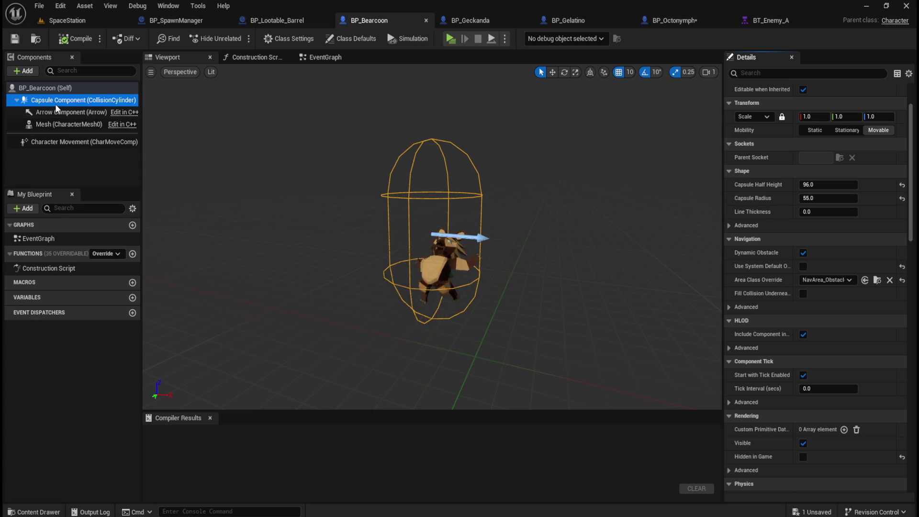
{"action": "left_click", "coordinate": [54, 124]}
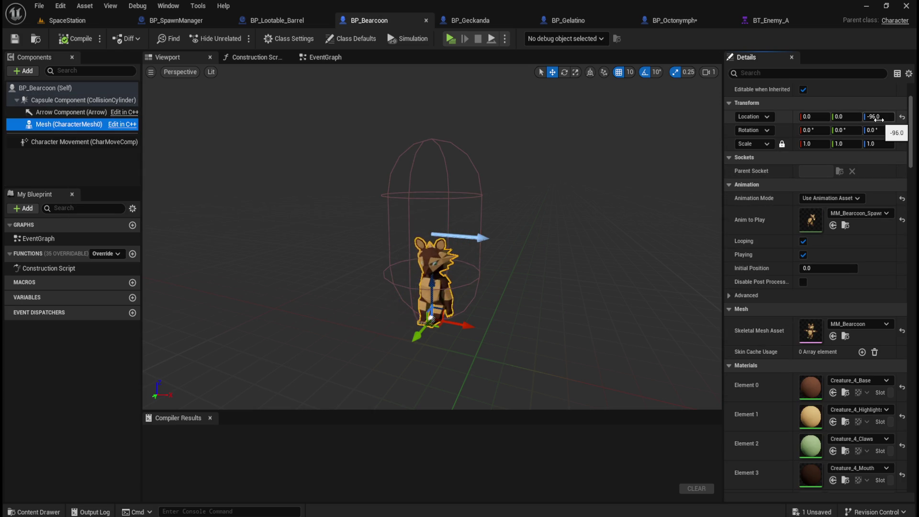
{"action": "left_click", "coordinate": [675, 20]}
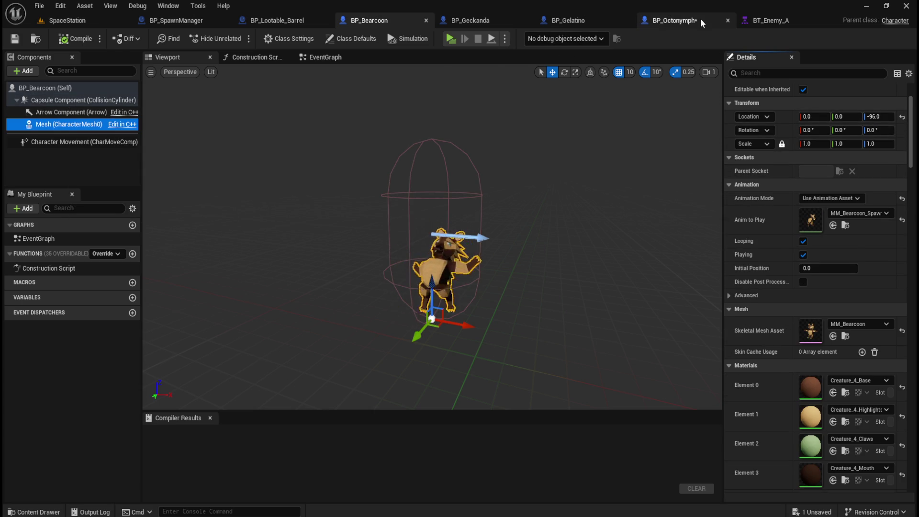
{"action": "left_click", "coordinate": [72, 124]}
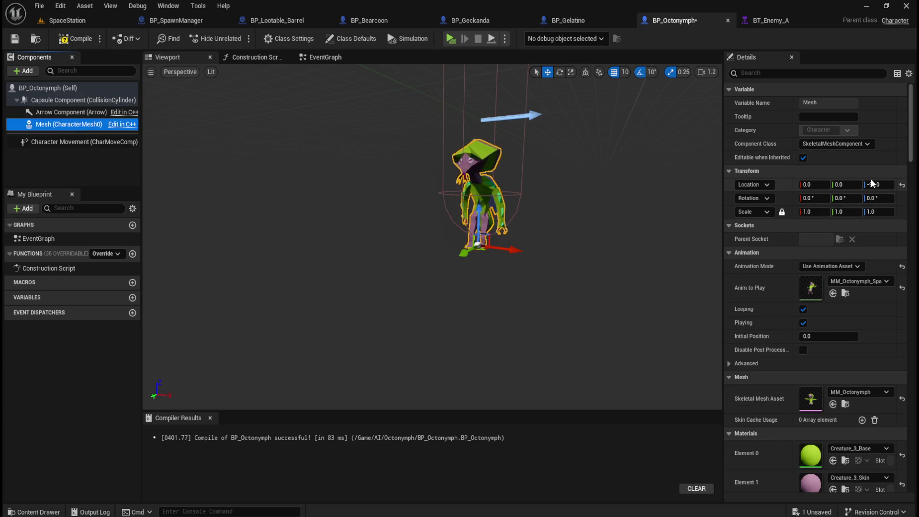
{"action": "left_click", "coordinate": [387, 20]}
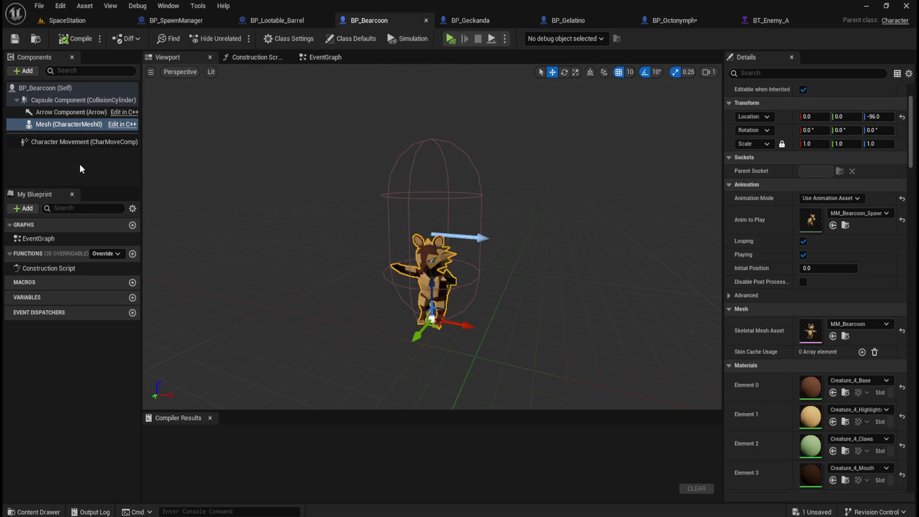
{"action": "left_click", "coordinate": [78, 102]}
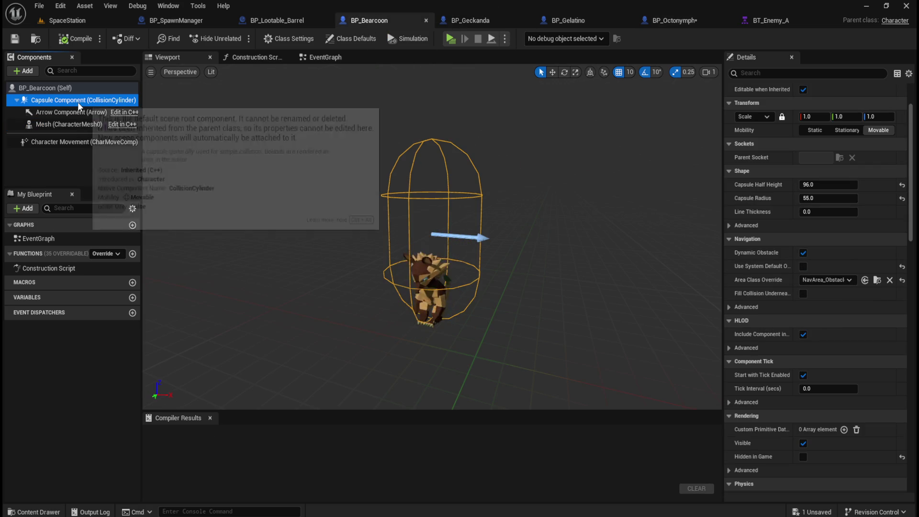
{"action": "left_click", "coordinate": [832, 185]}
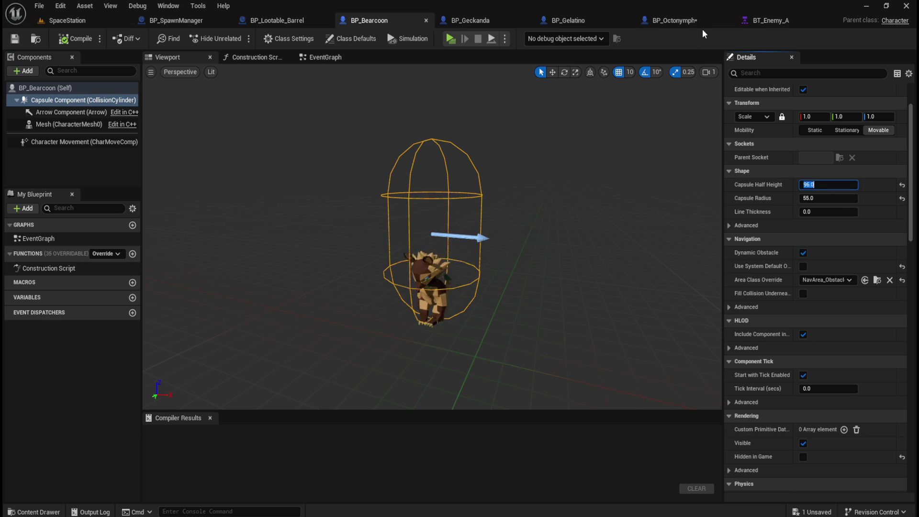
- Set the Octonymph capsule half height to 96 and radius to 55, then compile and save
{"action": "left_click", "coordinate": [675, 20]}
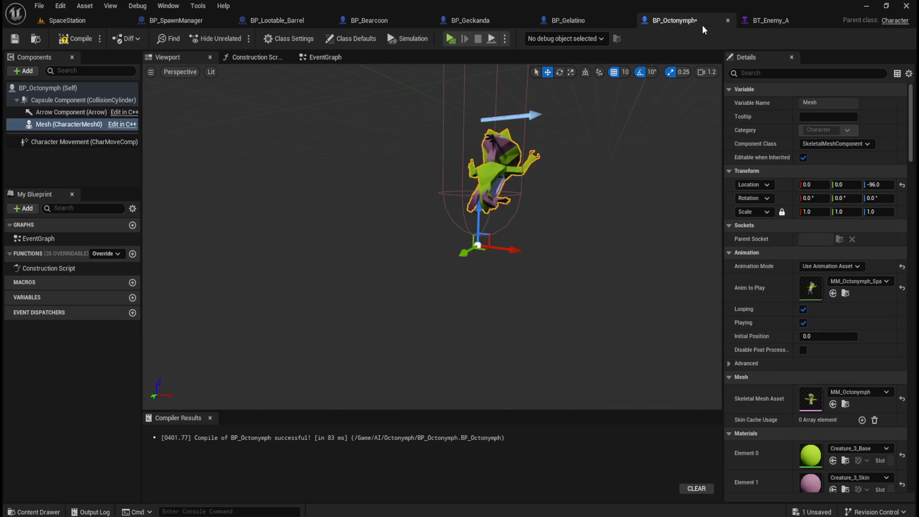
{"action": "left_click", "coordinate": [77, 100]}
{"action": "left_click", "coordinate": [829, 252]}
{"action": "type", "text": "96"}
{"action": "key", "text": "Return"}
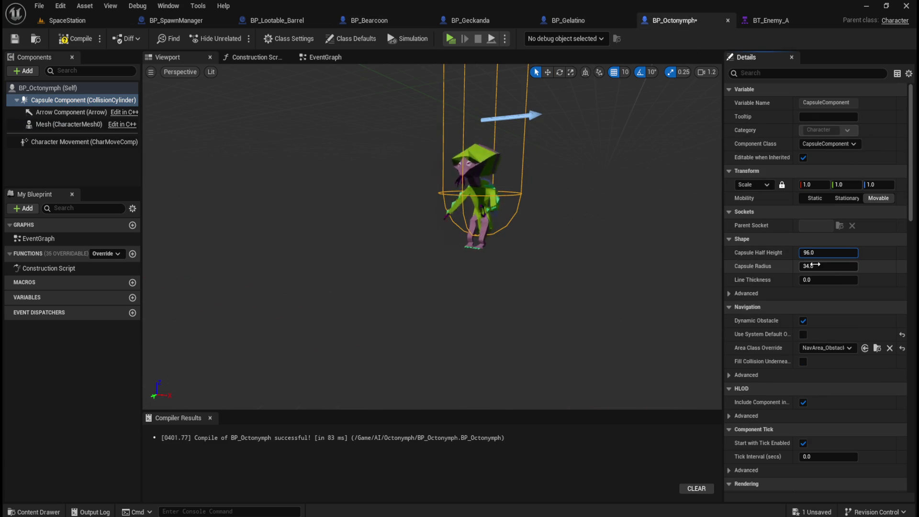
{"action": "type", "text": "55"}
{"action": "key", "text": "Return"}
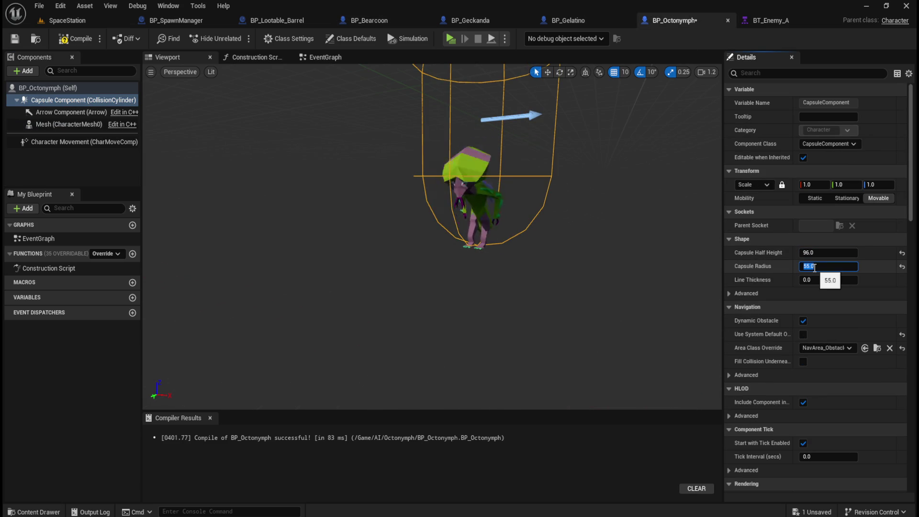
{"action": "left_click", "coordinate": [73, 38]}
{"action": "left_click", "coordinate": [11, 40]}
{"action": "left_click", "coordinate": [89, 23]}
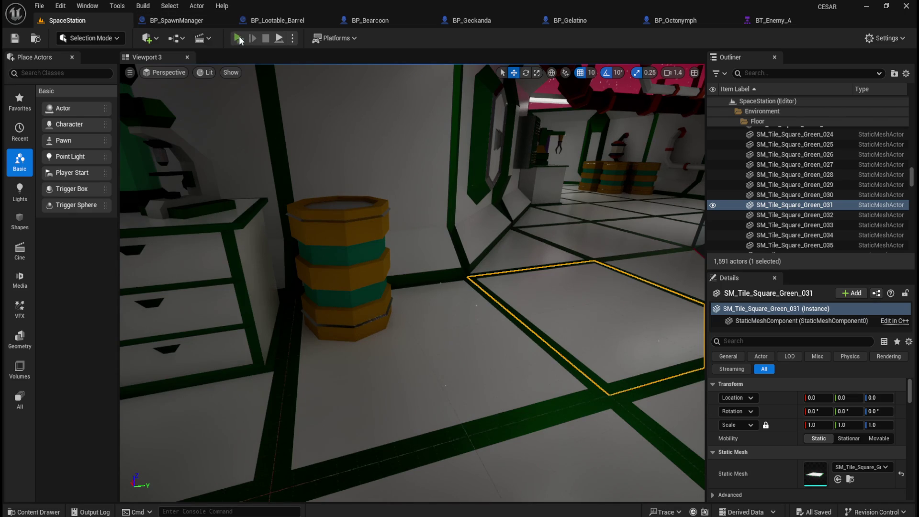
{"action": "left_click", "coordinate": [238, 38]}
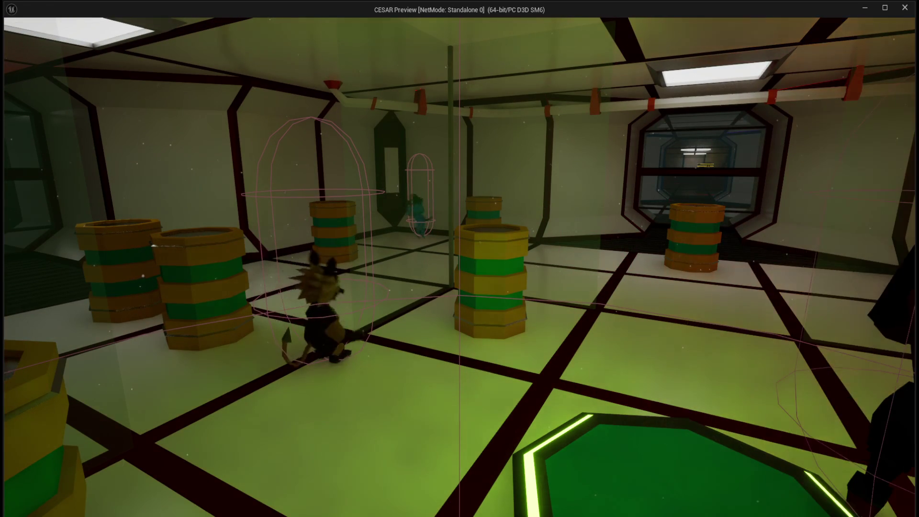
{"action": "key", "text": "Escape"}
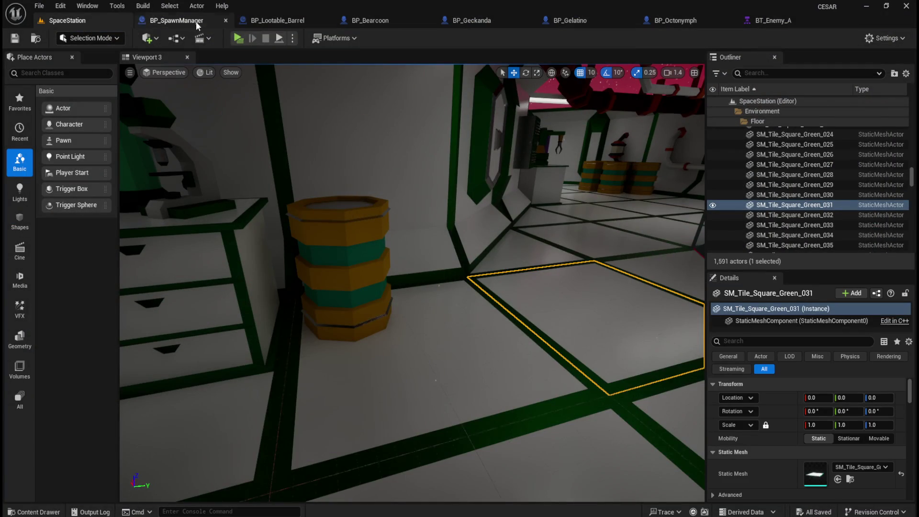
- Compare the Gelatino capsule values against the Octonymph blueprint's
{"action": "left_click", "coordinate": [647, 20]}
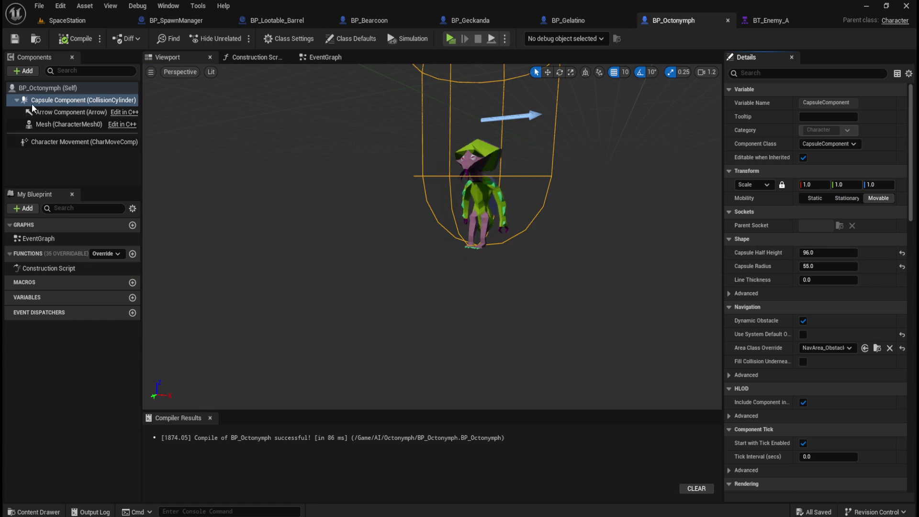
{"action": "left_click", "coordinate": [573, 23]}
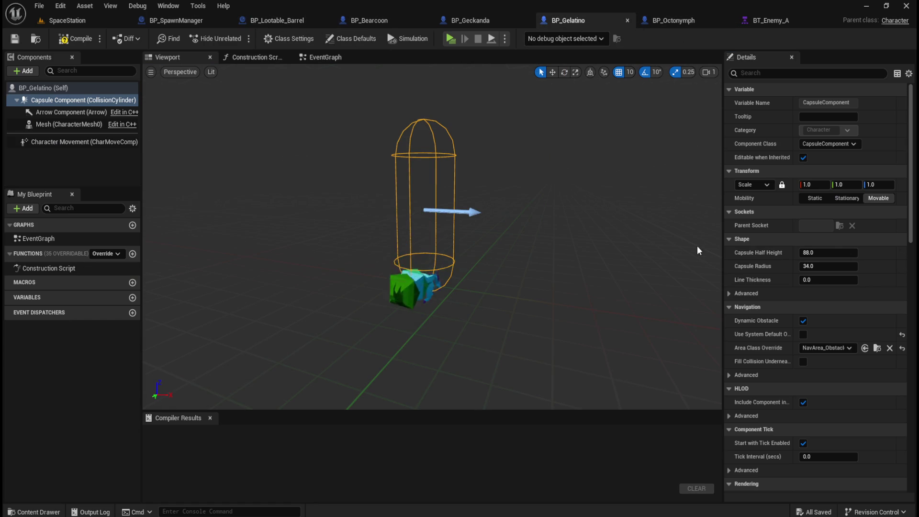
{"action": "left_click", "coordinate": [669, 19]}
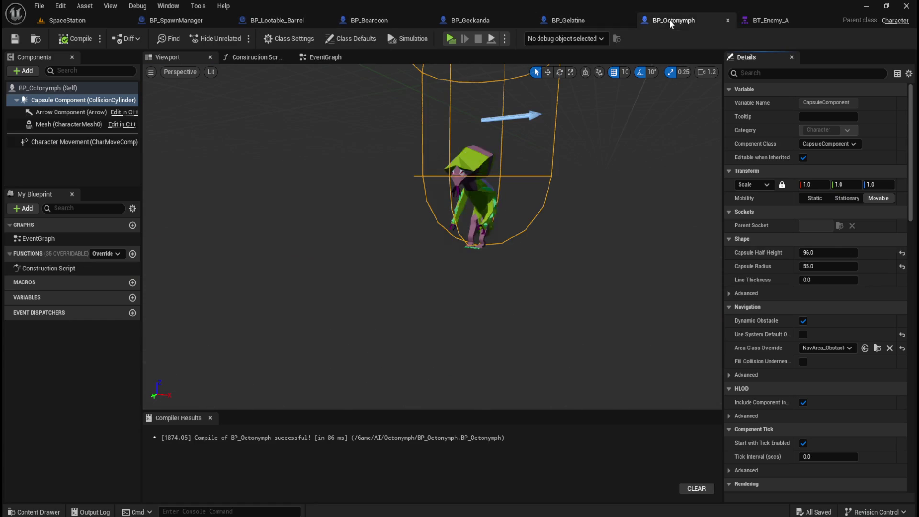
{"action": "left_click", "coordinate": [592, 21]}
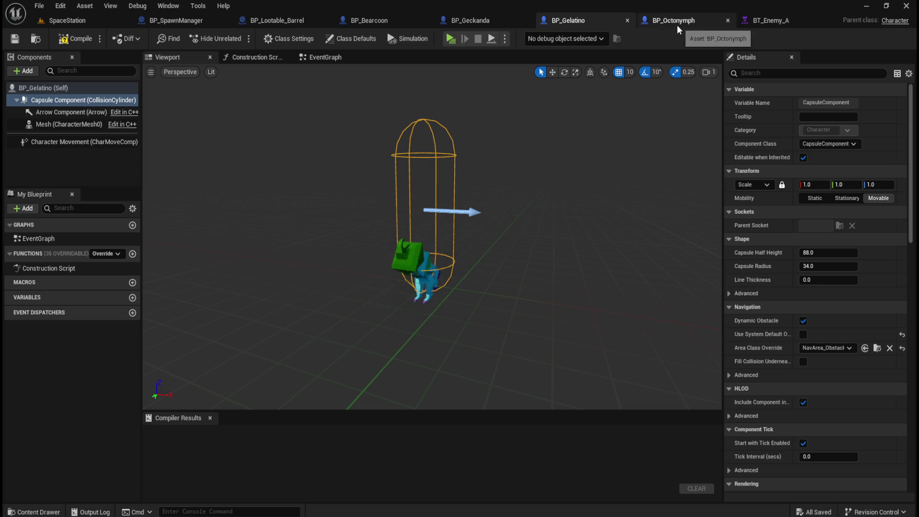
{"action": "left_click", "coordinate": [680, 22]}
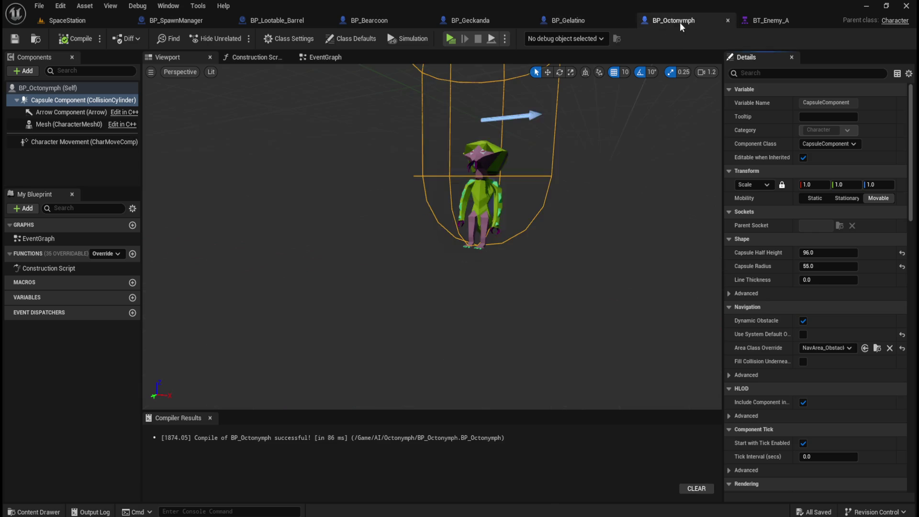
{"action": "left_click", "coordinate": [586, 19]}
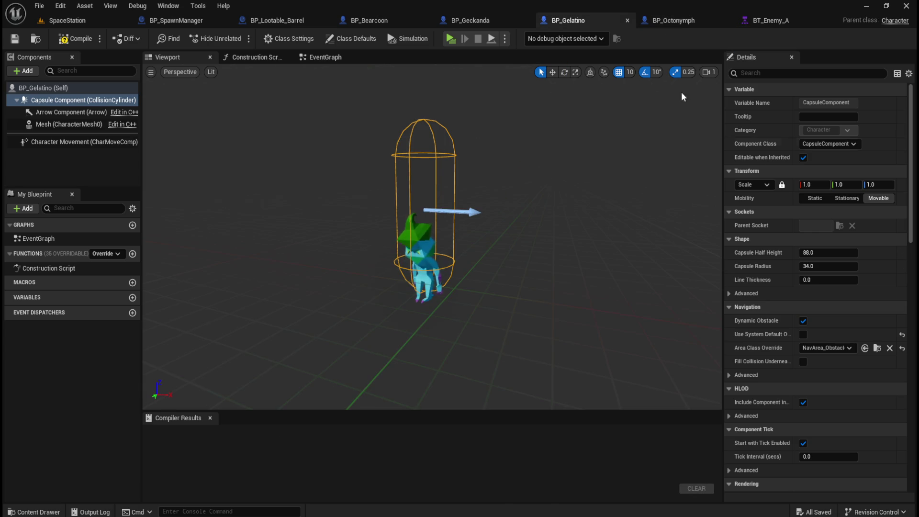
- Set Gelatino's capsule half height to 96 and radius to 30
{"action": "type", "text": "96"}
{"action": "key", "text": "Tab"}
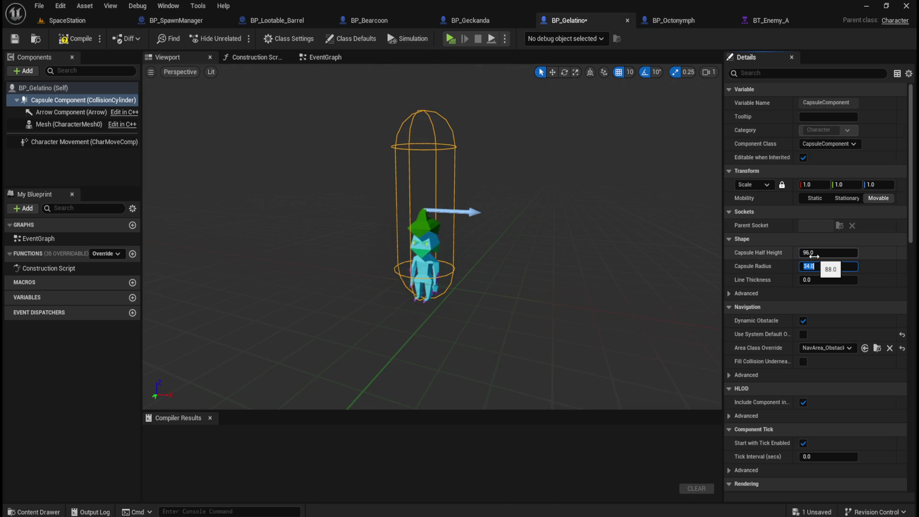
{"action": "type", "text": "55"}
{"action": "key", "text": "Return"}
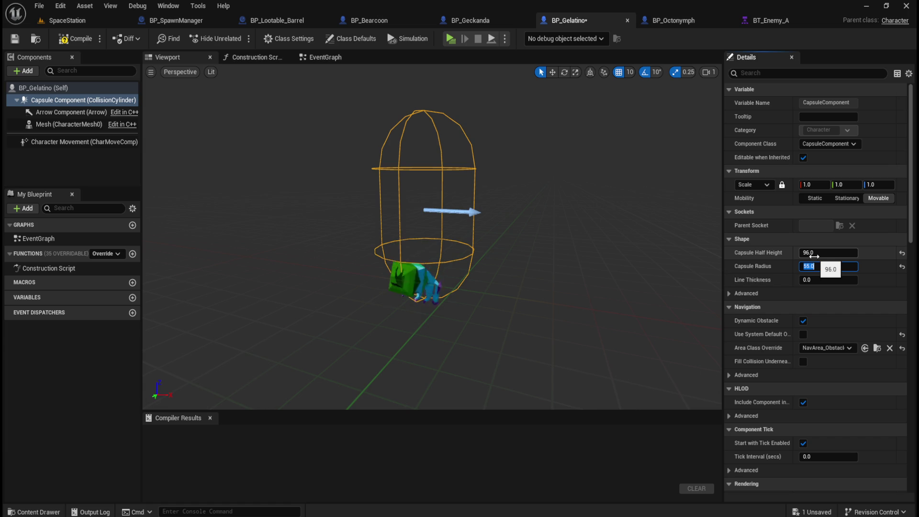
{"action": "left_click", "coordinate": [780, 266]}
{"action": "left_click_drag", "start_coordinate": [823, 266], "coordinate": [803, 266]}
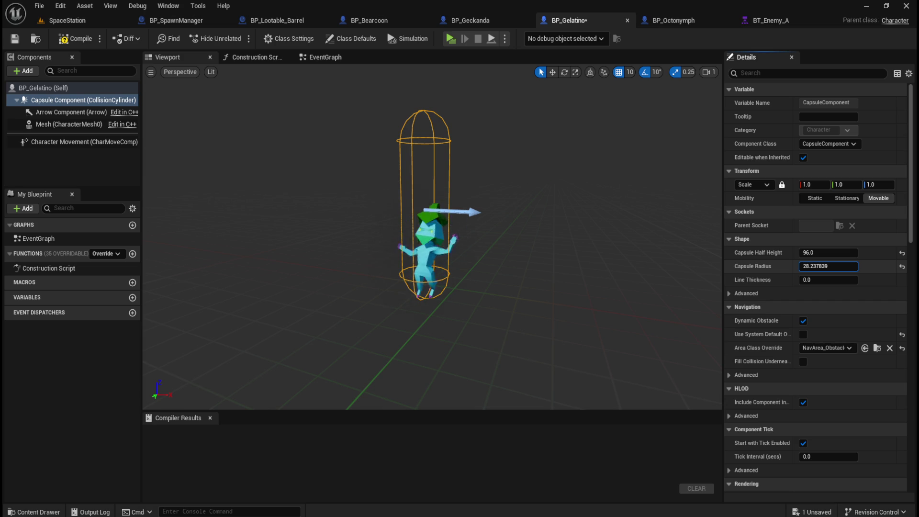
{"action": "left_click_drag", "start_coordinate": [803, 266], "coordinate": [824, 266]}
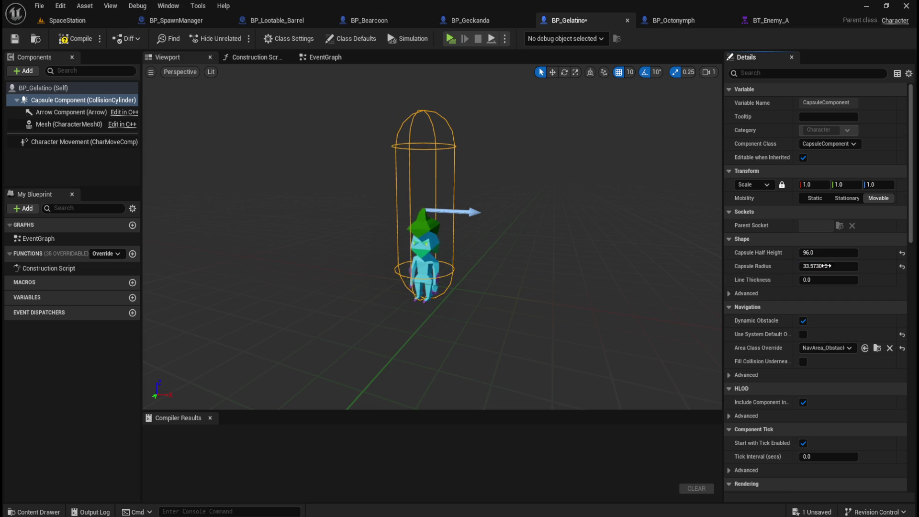
{"action": "key", "text": "Return"}
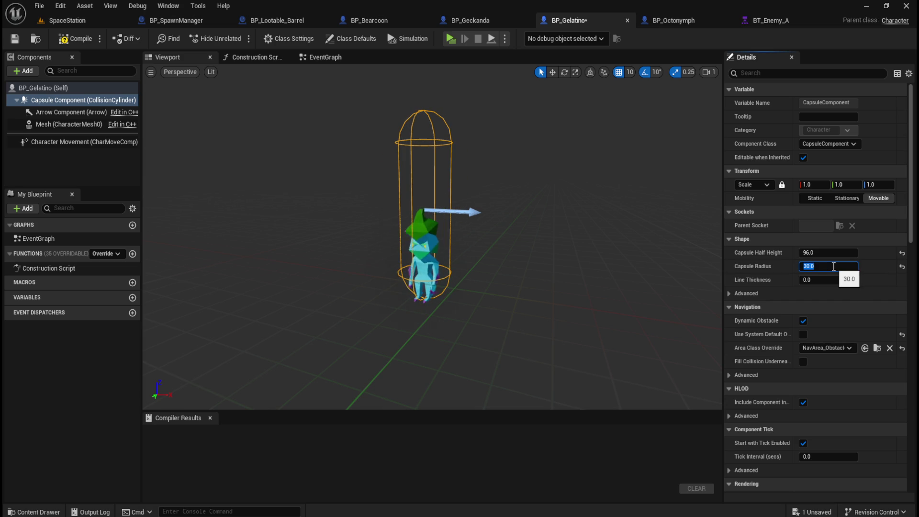
- Set the Geckanda, Octonymph and Bearcoon capsule radii to 30
{"action": "key", "text": "ctrl+Tab"}
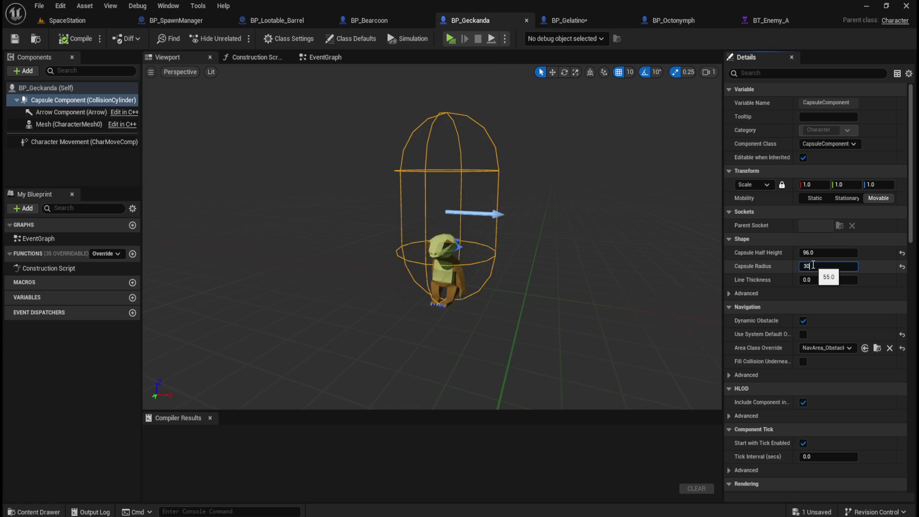
{"action": "key", "text": "Return"}
{"action": "key", "text": "ctrl+Tab"}
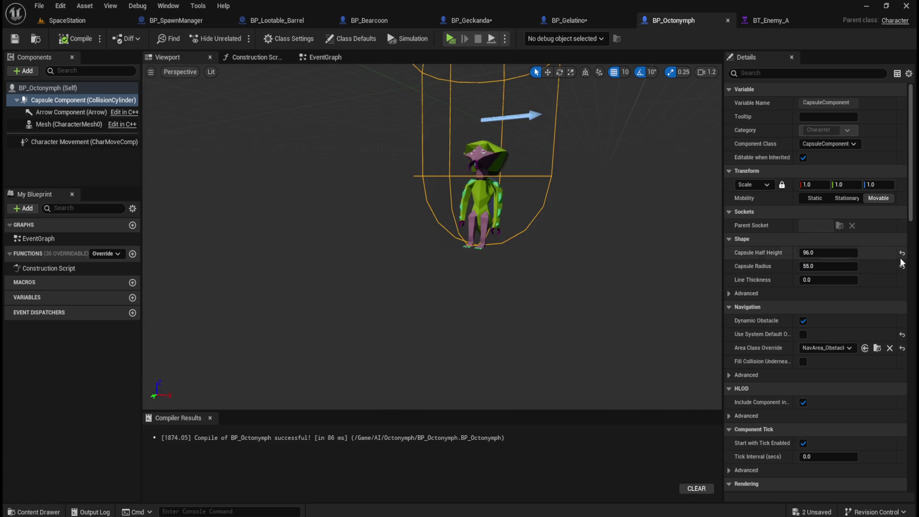
{"action": "type", "text": "30"}
{"action": "key", "text": "Return"}
{"action": "mouse_move", "coordinate": [621, 248]}
{"action": "left_mouse_down"}
{"action": "mouse_move", "coordinate": [647, 201]}
{"action": "mouse_move", "coordinate": [723, 113]}
{"action": "left_mouse_up"}
{"action": "left_click", "coordinate": [365, 20]}
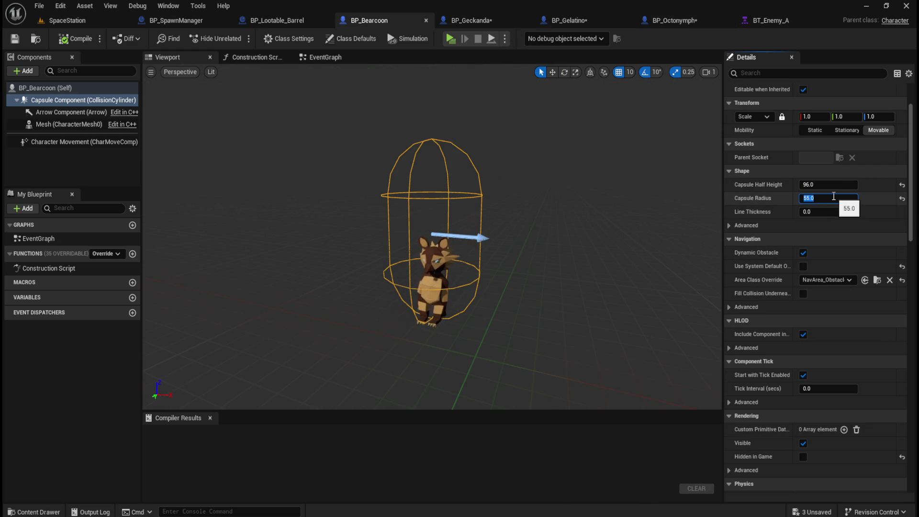
{"action": "type", "text": "30"}
{"action": "key", "text": "Return"}
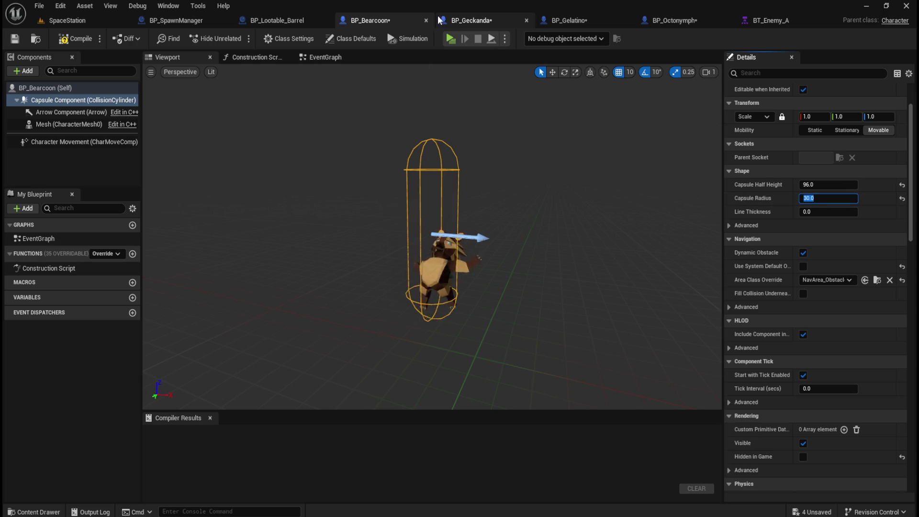
- Compile and save the Octonymph and Gelatino blueprints
{"action": "left_click", "coordinate": [478, 20]}
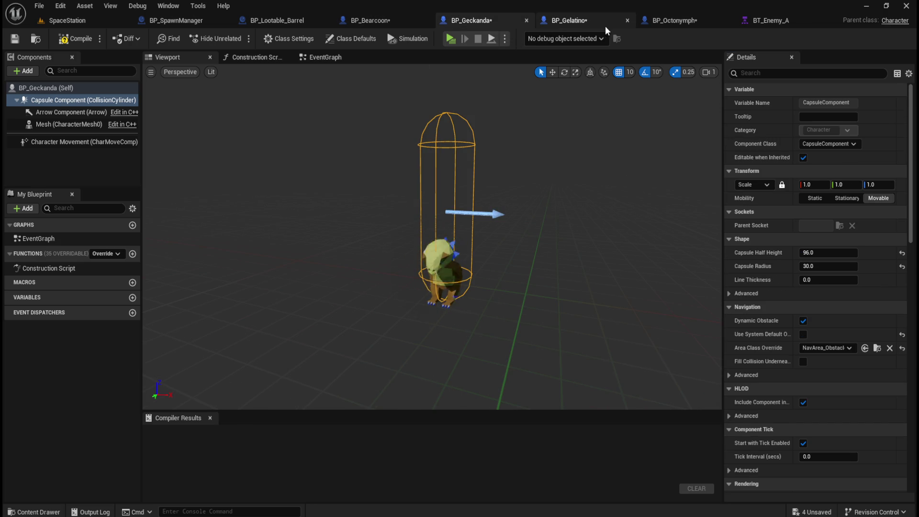
{"action": "left_click", "coordinate": [588, 21]}
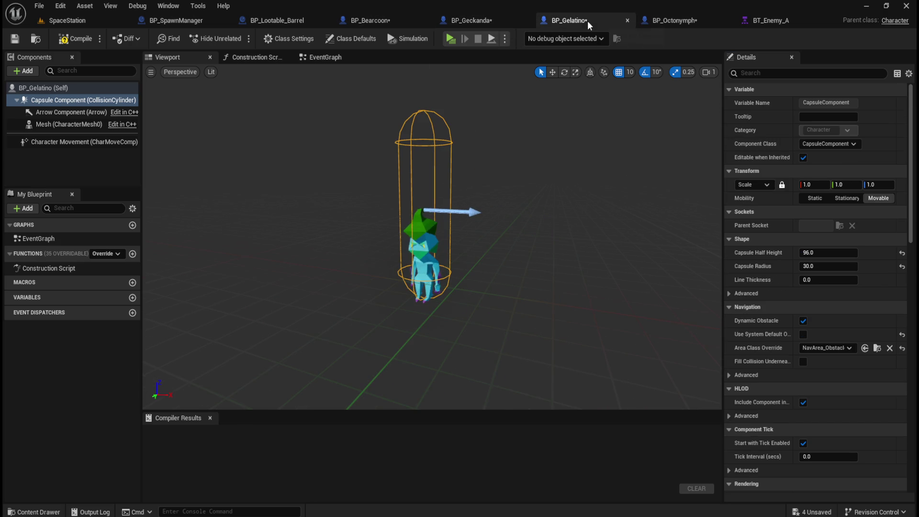
{"action": "left_click", "coordinate": [676, 21]}
{"action": "left_click", "coordinate": [71, 39]}
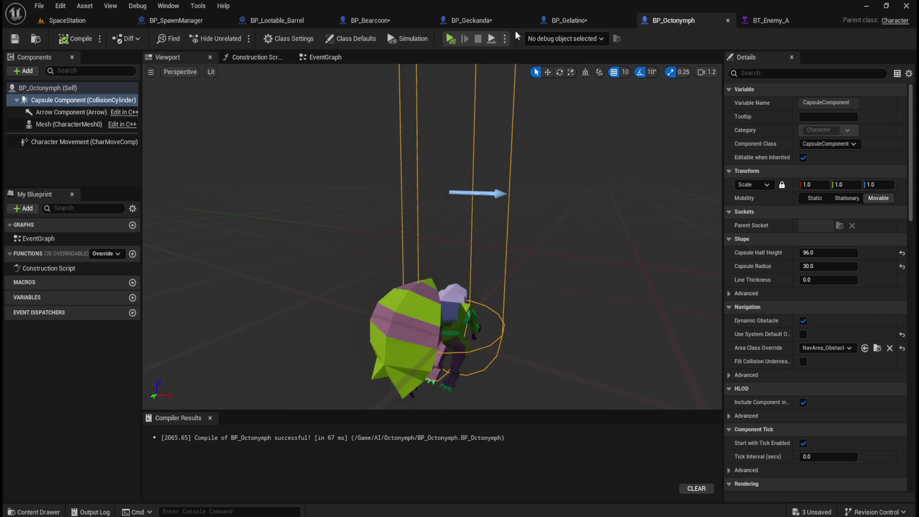
{"action": "left_click", "coordinate": [575, 20]}
{"action": "left_click", "coordinate": [77, 38]}
{"action": "left_click", "coordinate": [14, 38]}
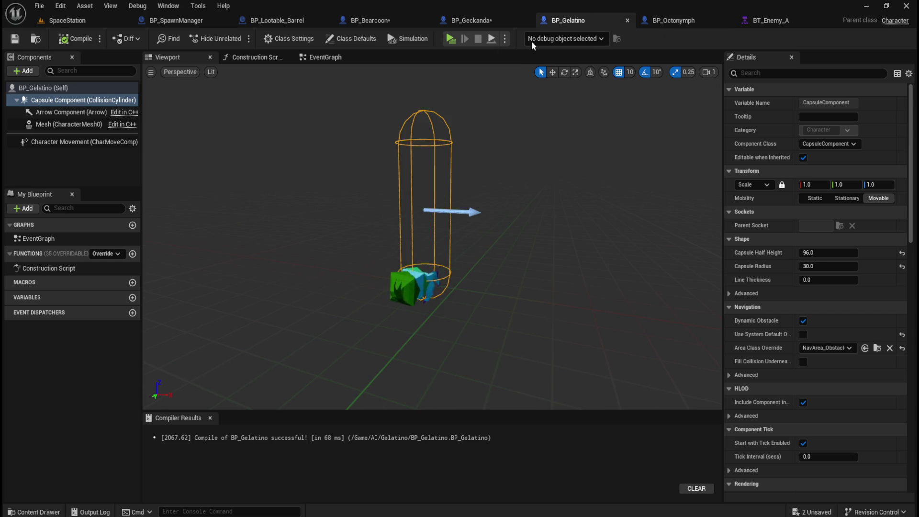
- Compile and save the Geckanda and Bearcoon blueprints
{"action": "left_click", "coordinate": [471, 20]}
{"action": "left_click", "coordinate": [77, 38]}
{"action": "left_click", "coordinate": [15, 38]}
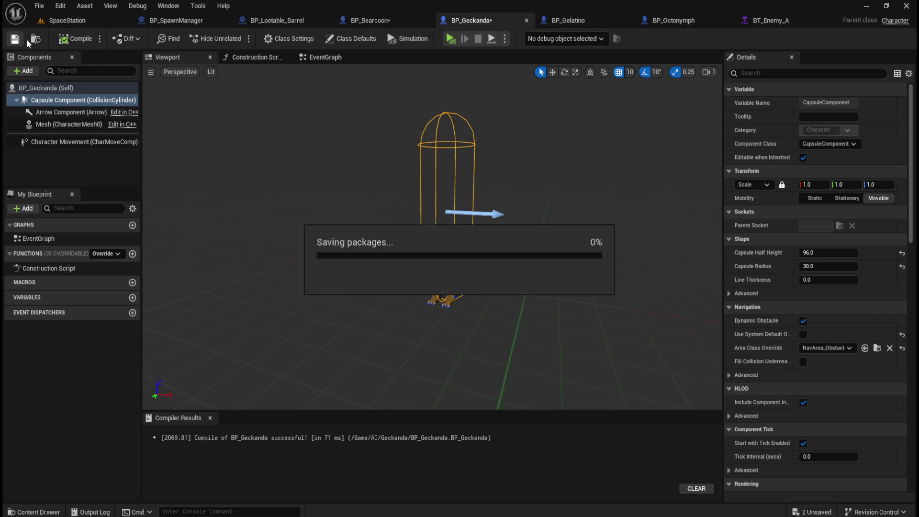
{"action": "left_click", "coordinate": [371, 20]}
{"action": "left_click", "coordinate": [77, 38]}
{"action": "left_click", "coordinate": [14, 39]}
{"action": "left_click", "coordinate": [103, 21]}
- Launch the standalone preview and walk forward to the striped barrel
{"action": "left_click", "coordinate": [238, 39]}
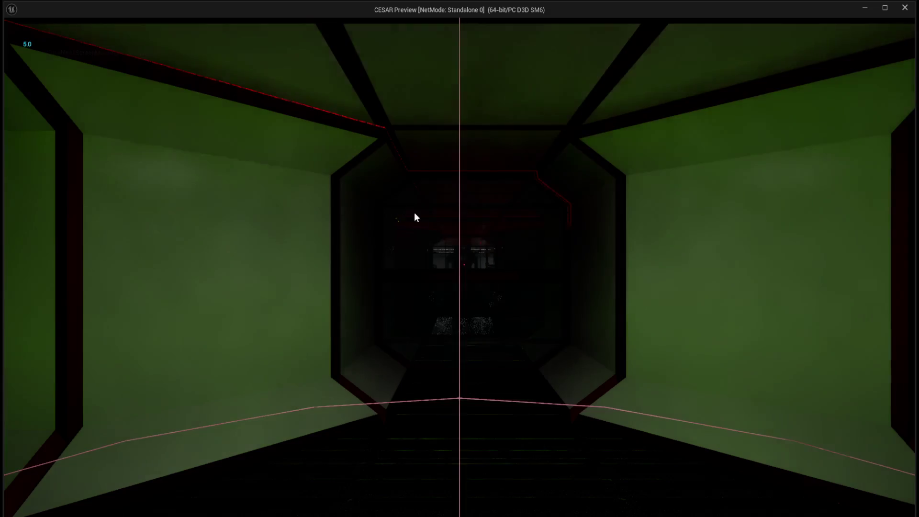
{"action": "key", "text": "w"}
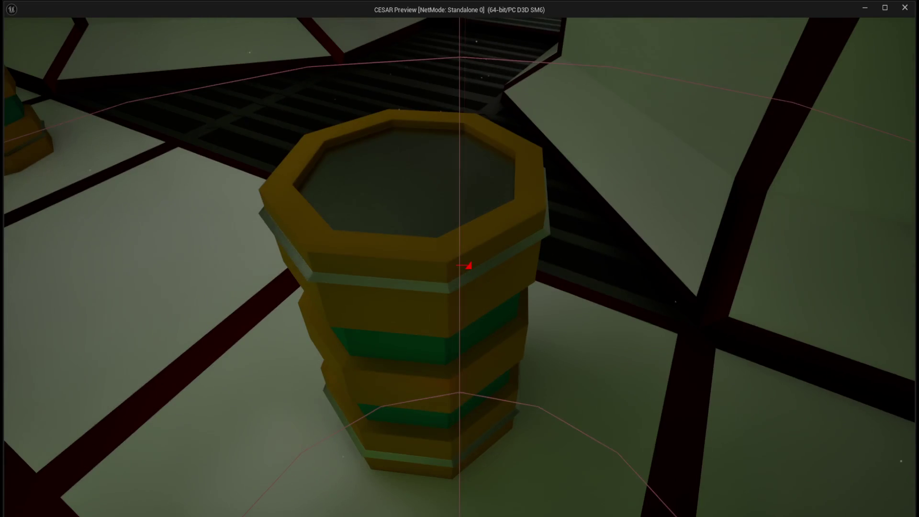
{"action": "key", "text": "w"}
{"action": "key", "text": "w"}
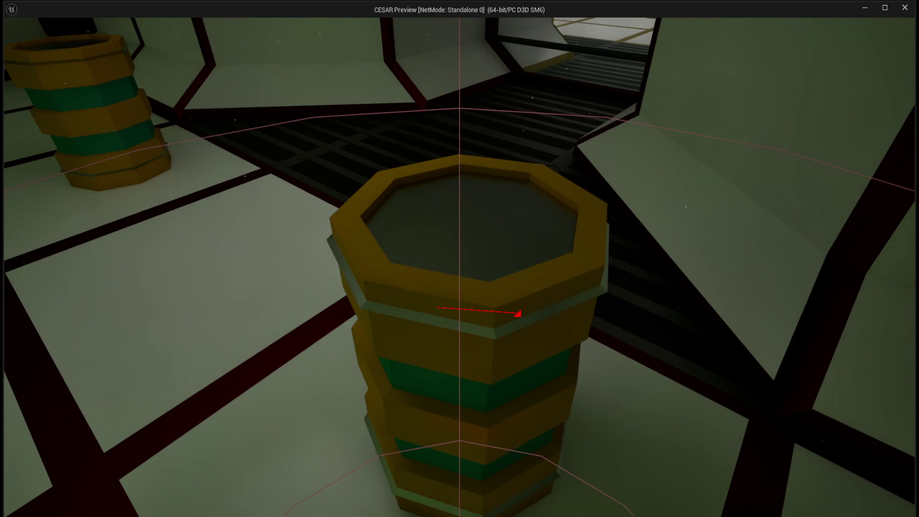
{"action": "key", "text": "w"}
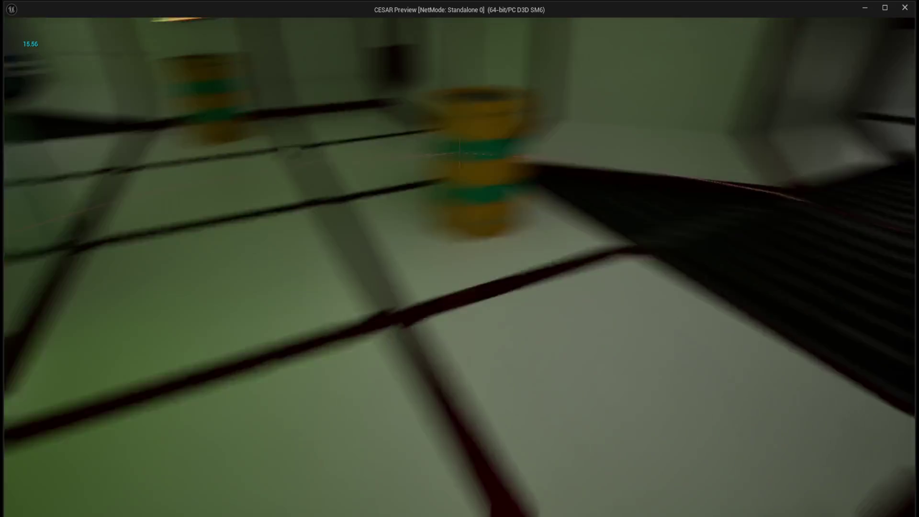
{"action": "key", "text": "w"}
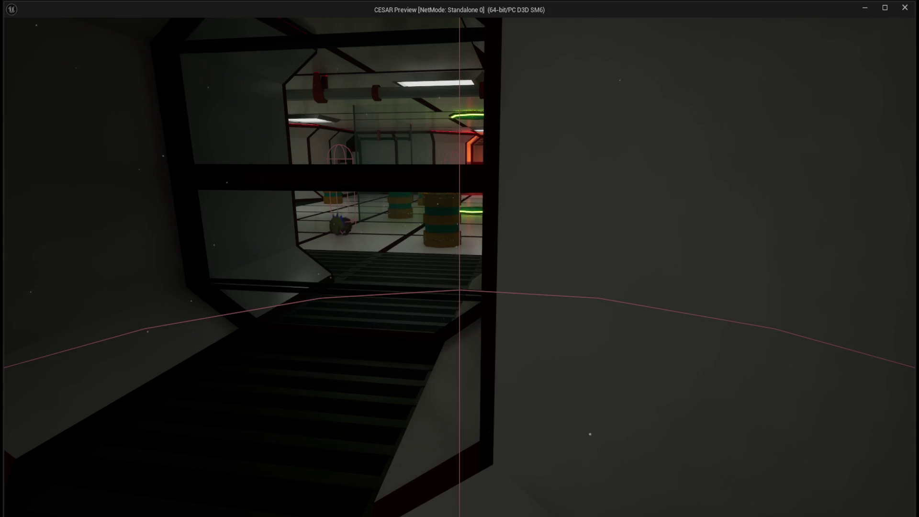
- Walk through the dark corridor into the barrel room, look around, then exit with Esc
{"action": "key", "text": "w"}
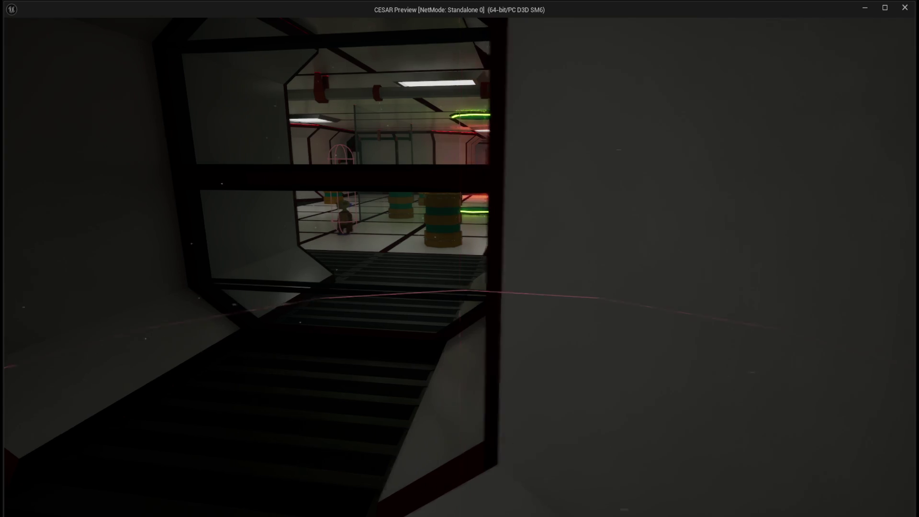
{"action": "key", "text": "w"}
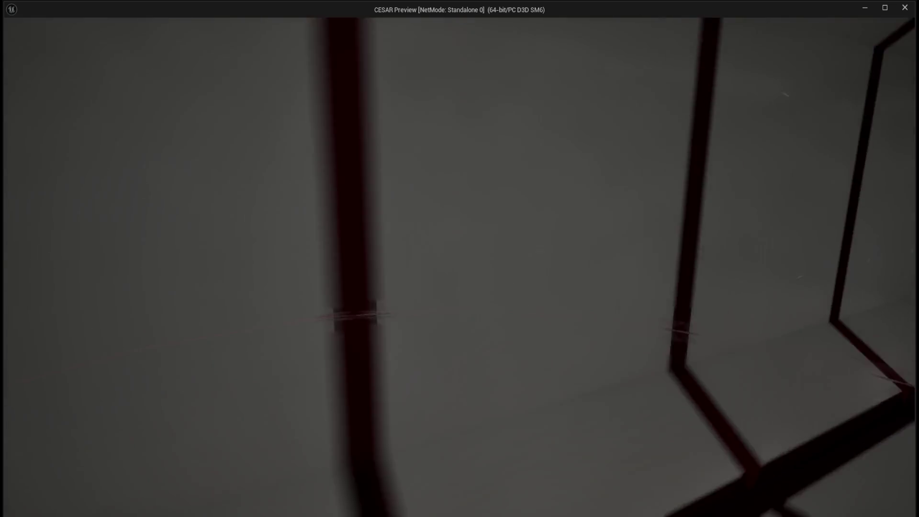
{"action": "key", "text": "w"}
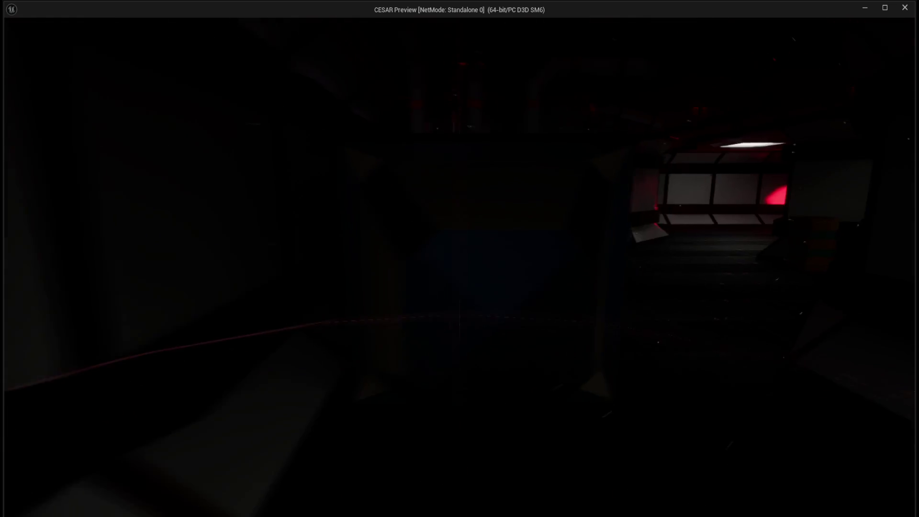
{"action": "key", "text": "w"}
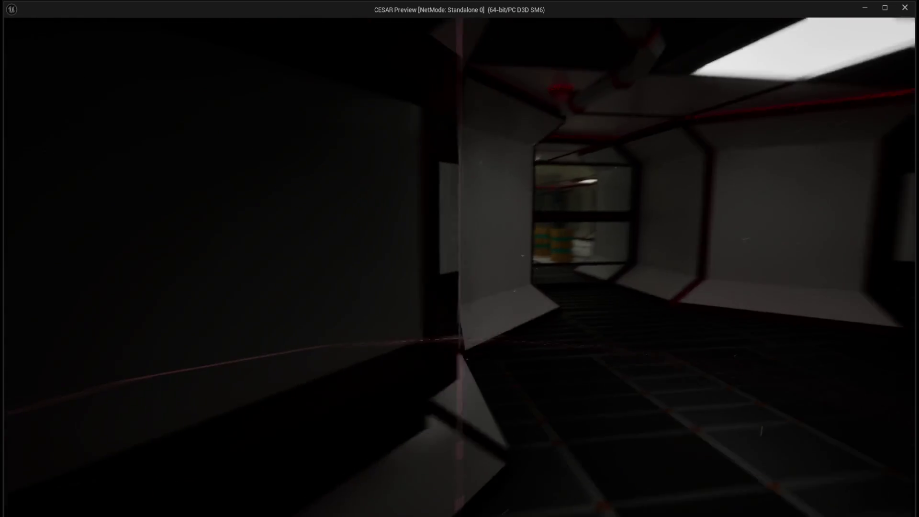
{"action": "key", "text": "w"}
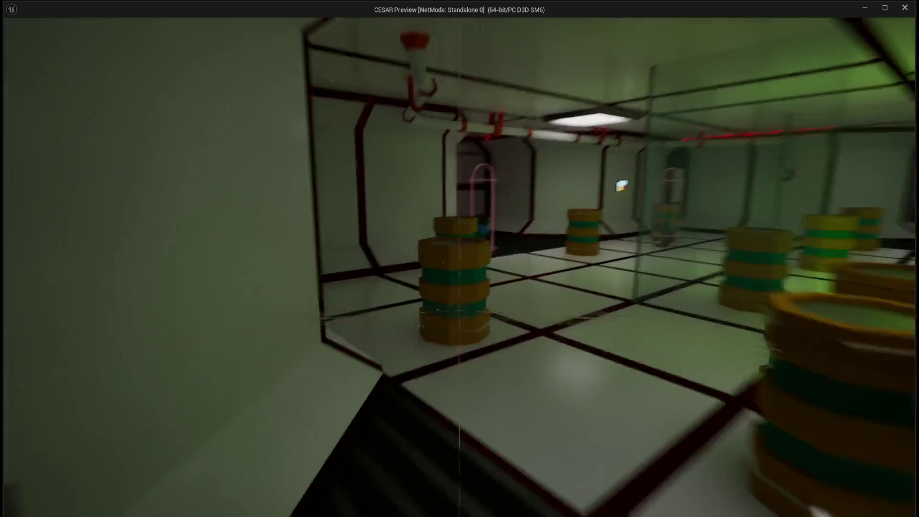
{"action": "key", "text": "w"}
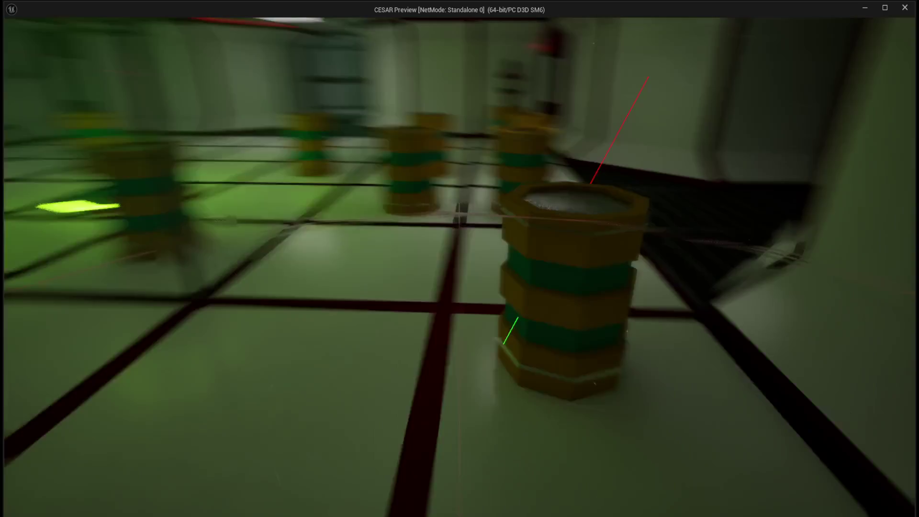
{"action": "key", "text": "w"}
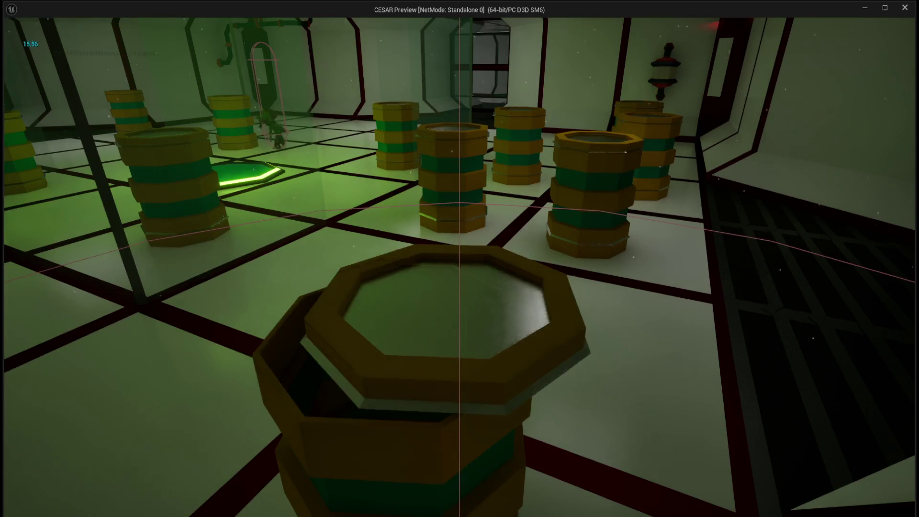
{"action": "key", "text": "w"}
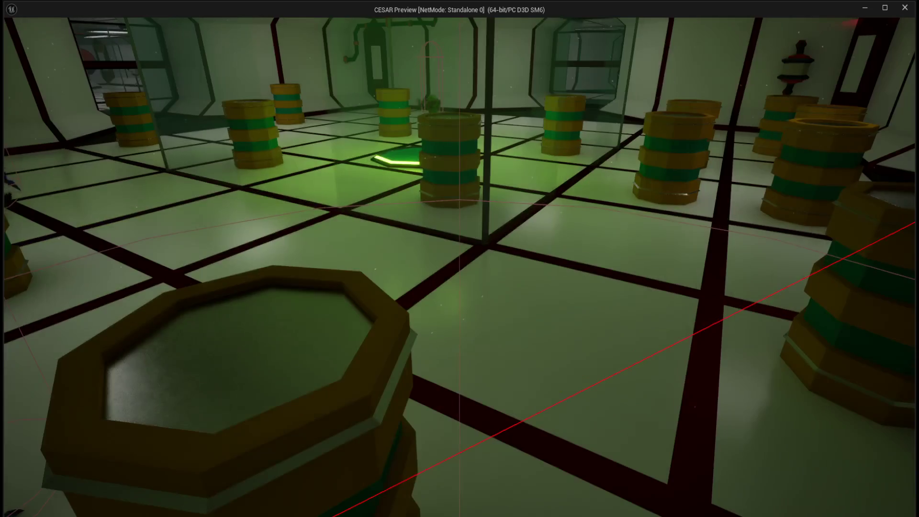
{"action": "key", "text": "w"}
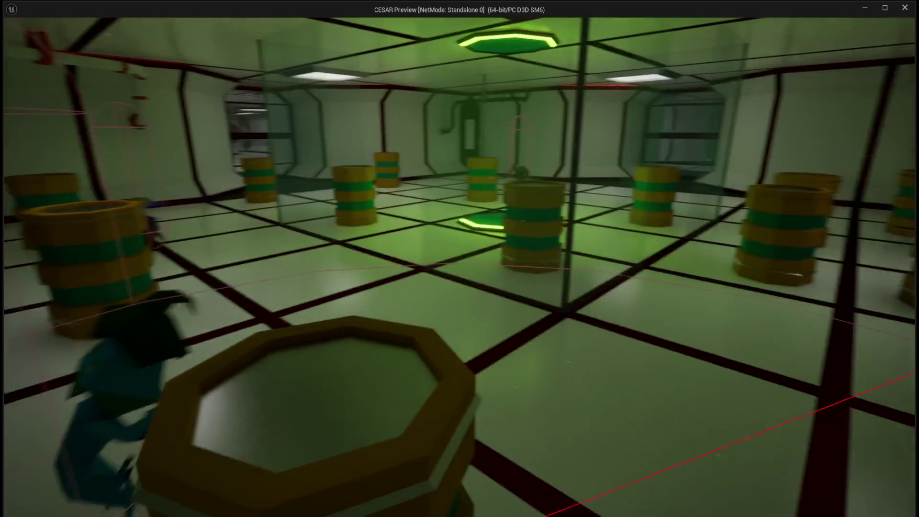
{"action": "key", "text": "w"}
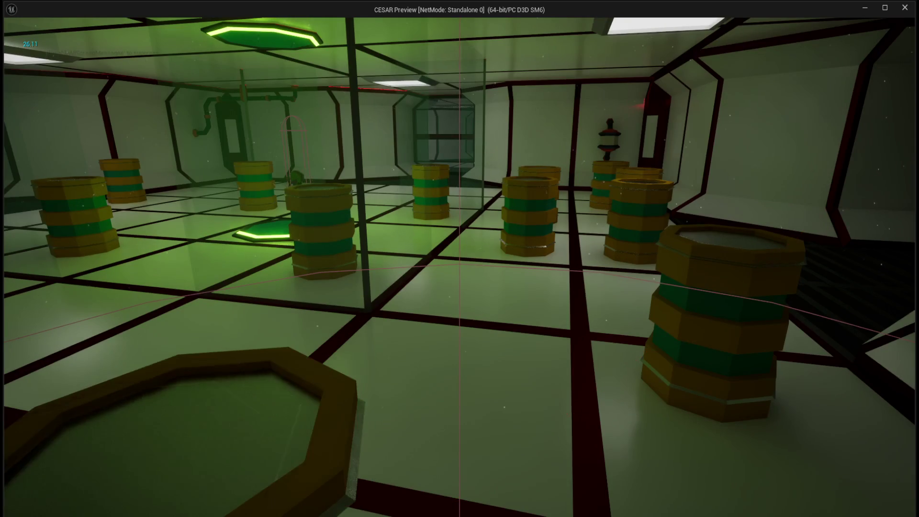
{"action": "key", "text": "w"}
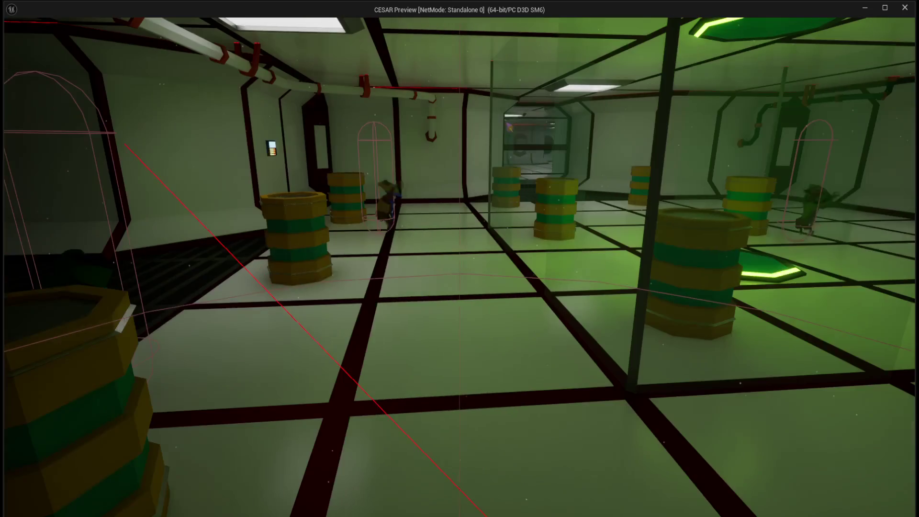
{"action": "key", "text": "w"}
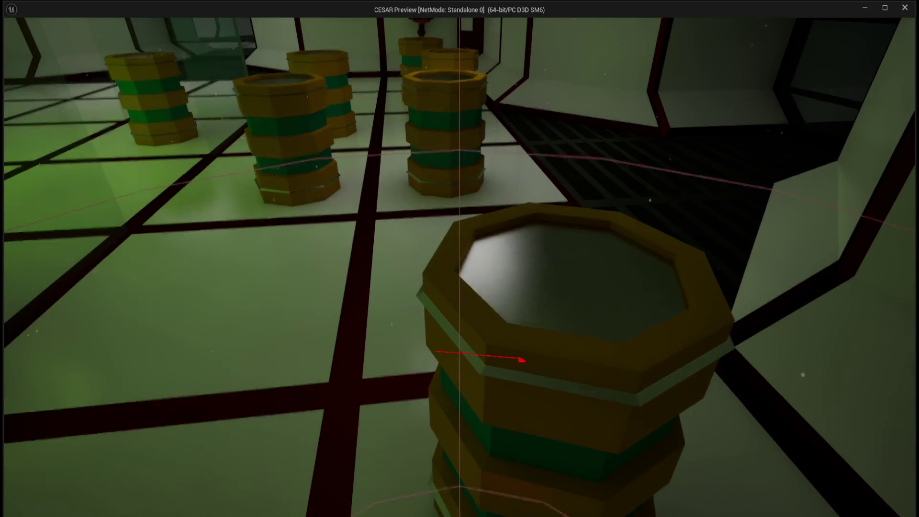
{"action": "key", "text": "s"}
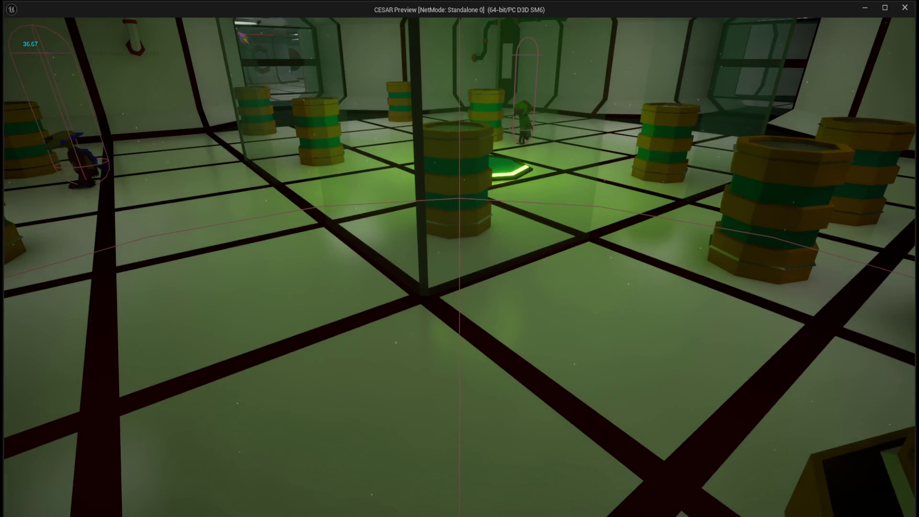
{"action": "key", "text": "w"}
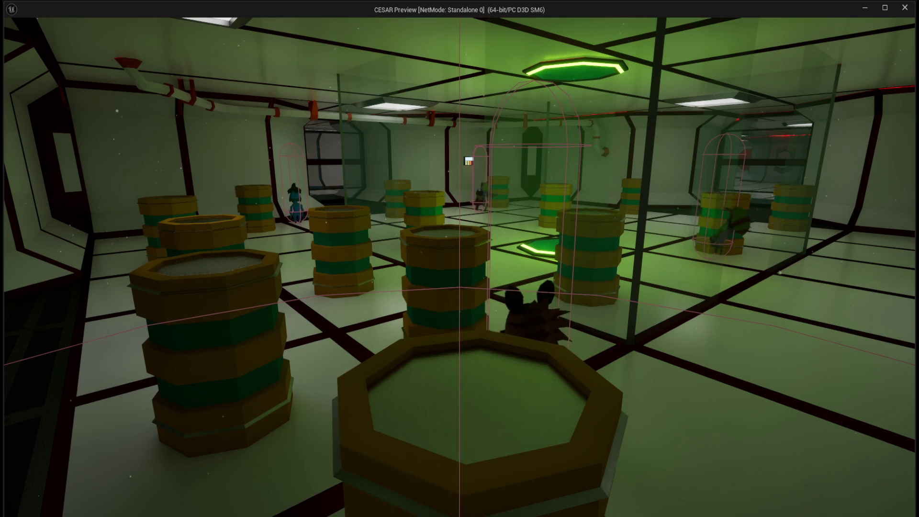
{"action": "key", "text": "Escape"}
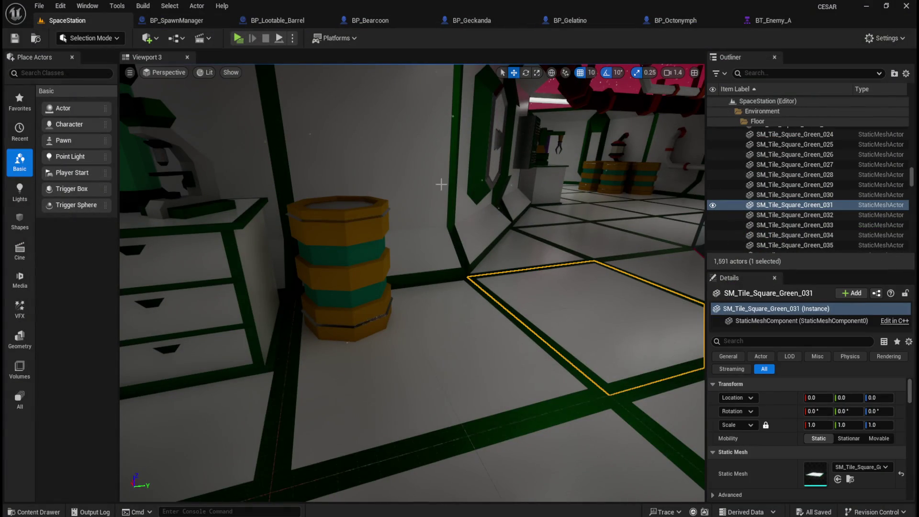
- Close the Geckanda, Gelatino, Octonymph and Bearcoon blueprint tabs and bring up BT_Enemy_A
{"action": "left_click", "coordinate": [529, 20]}
{"action": "left_click", "coordinate": [528, 20]}
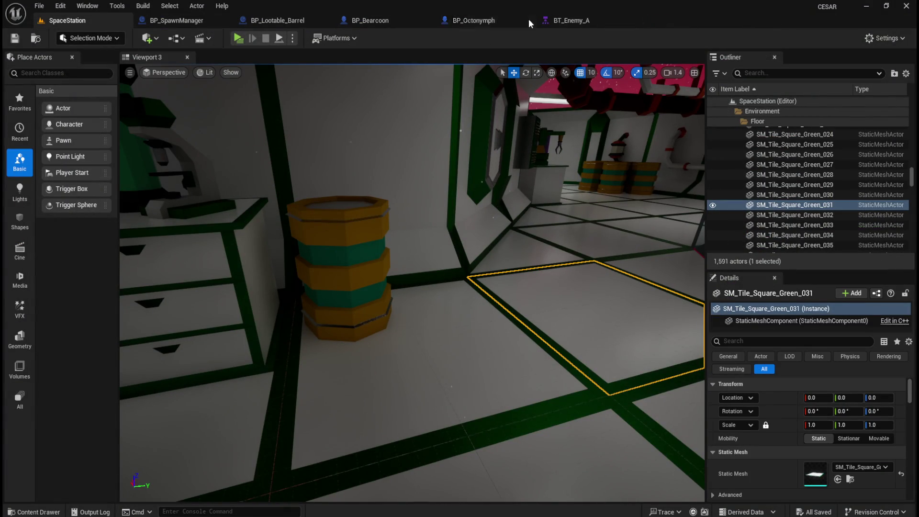
{"action": "left_click", "coordinate": [529, 20]}
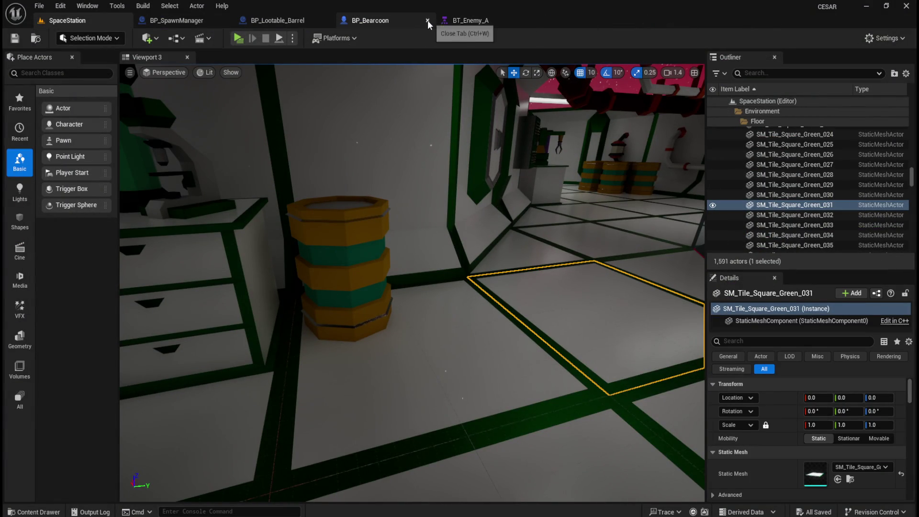
{"action": "left_click", "coordinate": [427, 20]}
{"action": "left_click", "coordinate": [372, 19]}
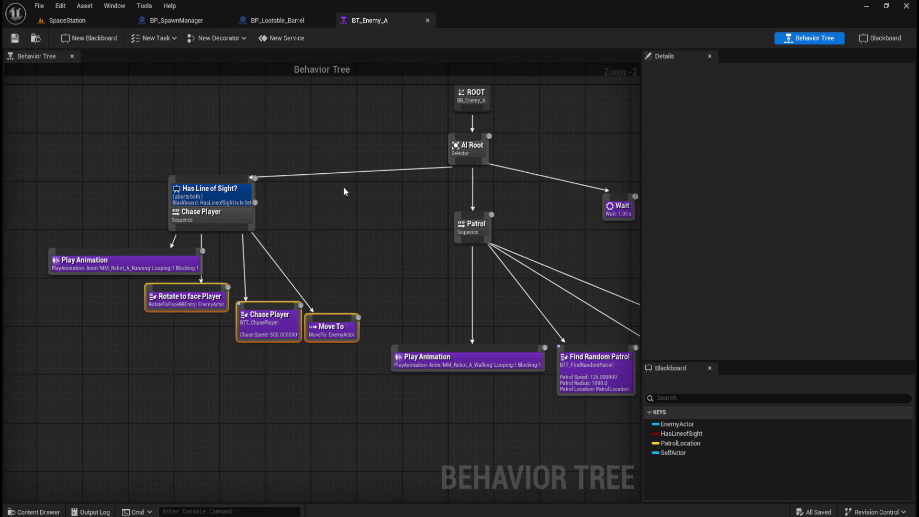
- Inspect the Rotate to face Player task and its Precision options
{"action": "left_click", "coordinate": [361, 244]}
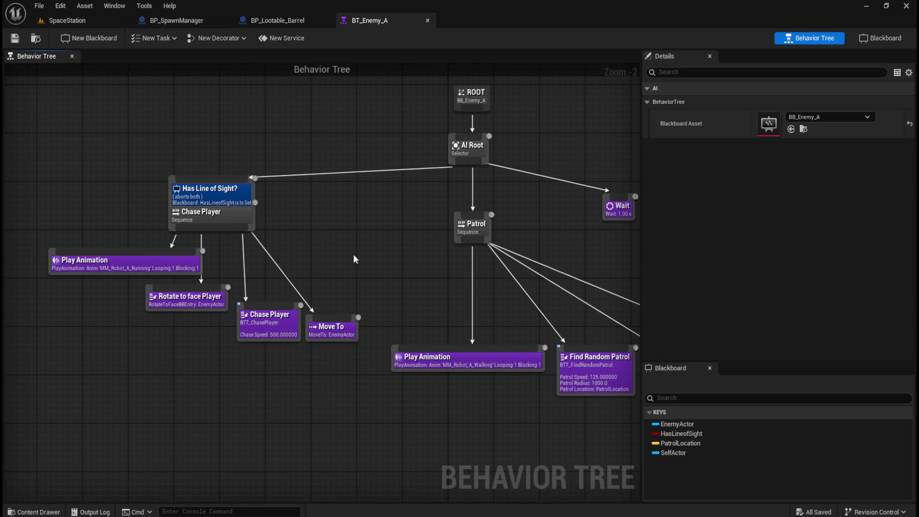
{"action": "left_click", "coordinate": [191, 301]}
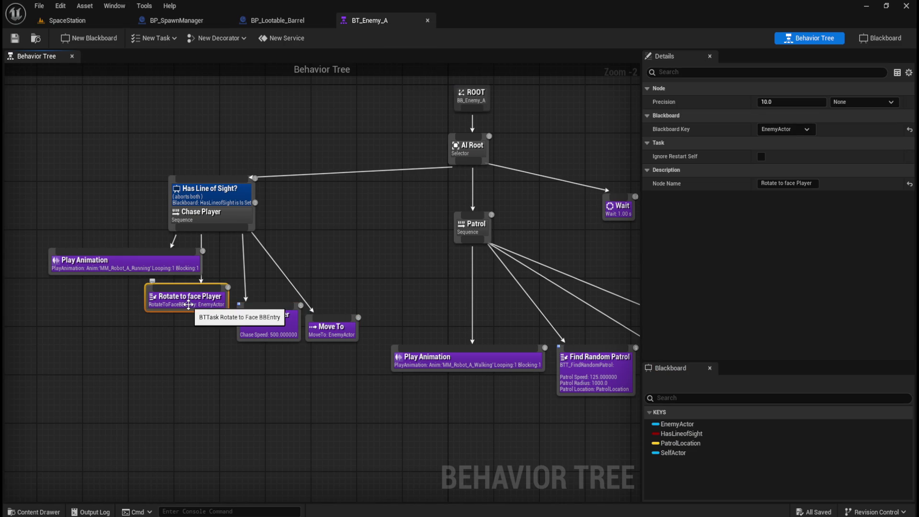
{"action": "left_click_drag", "start_coordinate": [338, 218], "coordinate": [409, 248]}
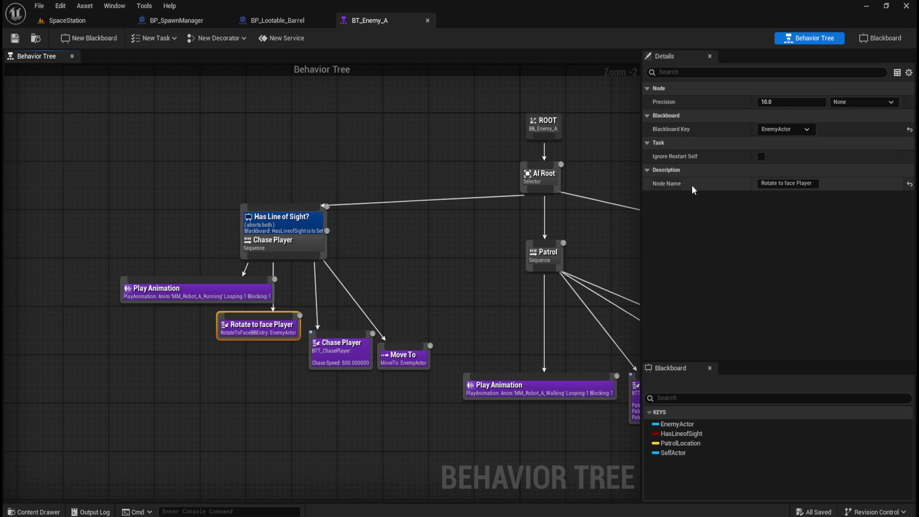
{"action": "right_click", "coordinate": [180, 368]}
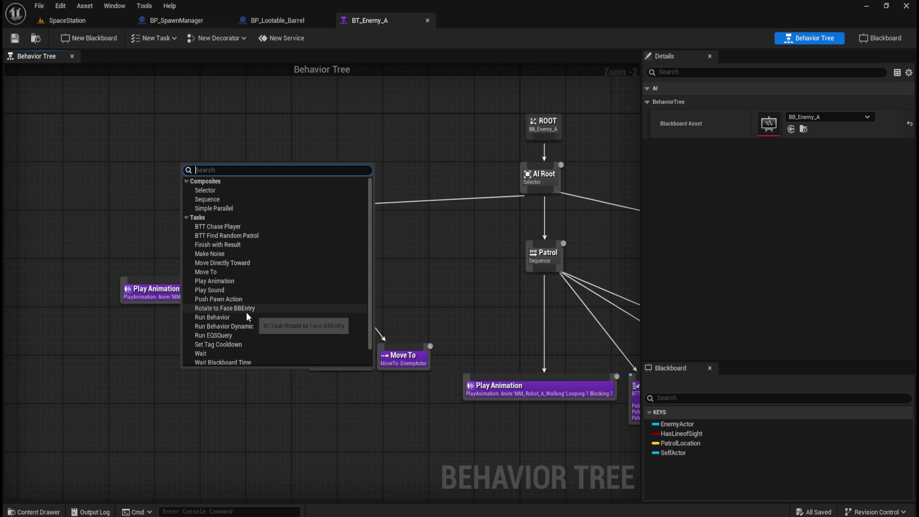
{"action": "left_click", "coordinate": [225, 416]}
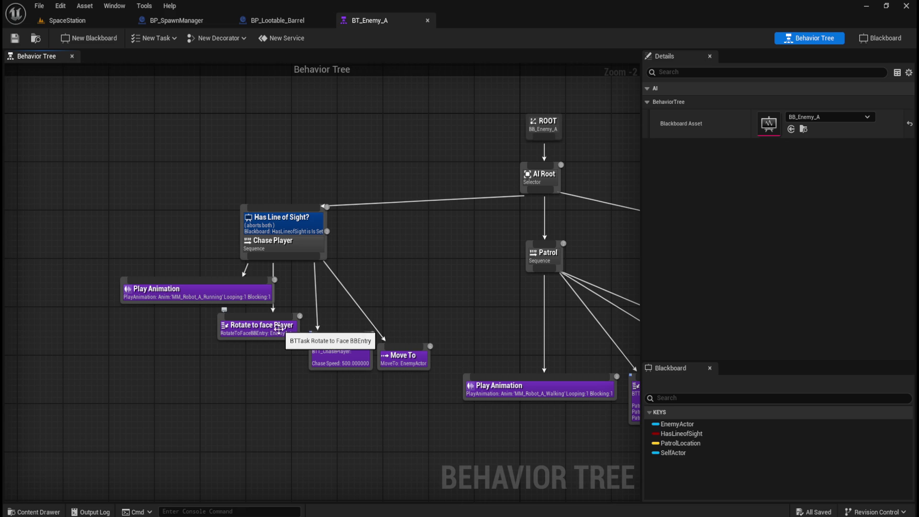
{"action": "mouse_move", "coordinate": [209, 388]}
{"action": "left_mouse_down"}
{"action": "mouse_move", "coordinate": [277, 314]}
{"action": "mouse_move", "coordinate": [304, 311]}
{"action": "left_mouse_up"}
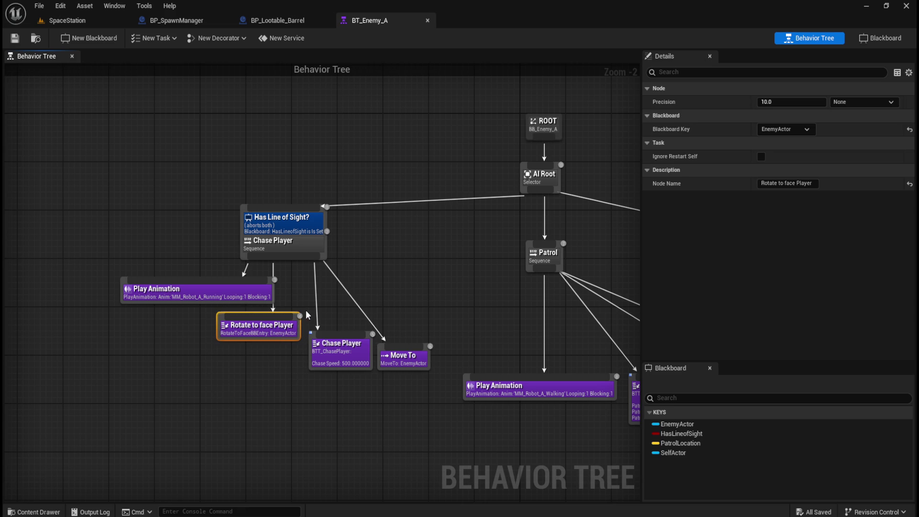
{"action": "left_click", "coordinate": [864, 102]}
{"action": "left_click", "coordinate": [372, 259]}
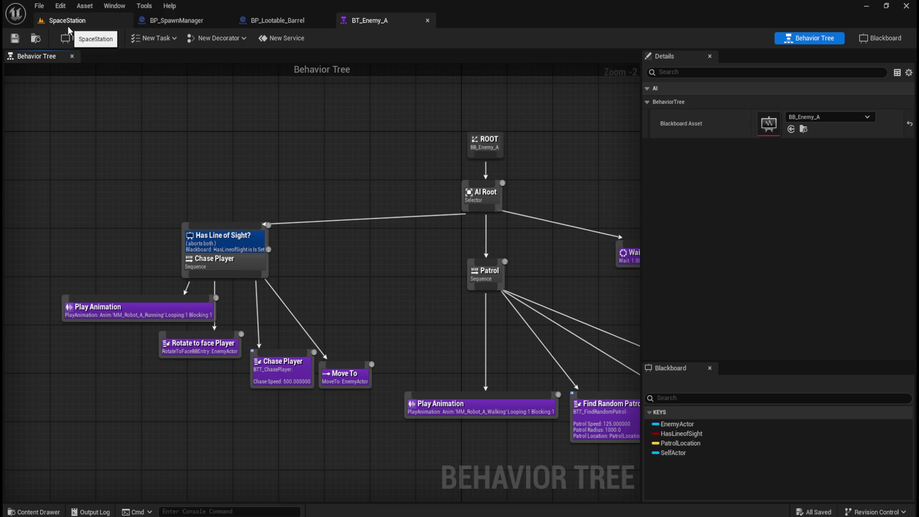
- Select the spawn location nodes in BP_SpawnManager's spawn creature section, then show BP_Lootable_Barrel's graph
{"action": "left_click", "coordinate": [158, 20]}
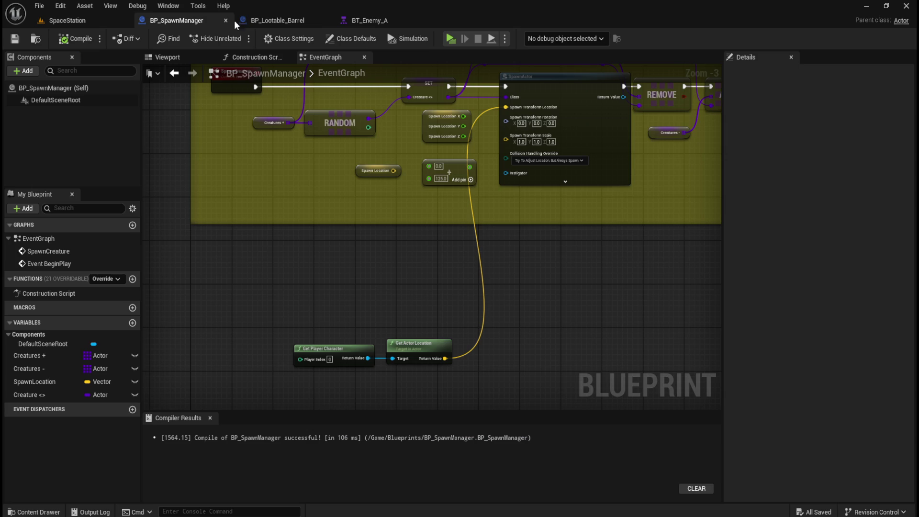
{"action": "scroll", "coordinate": [372, 262], "scroll_direction": "down", "scroll_amount": 1}
{"action": "scroll", "coordinate": [376, 263], "scroll_direction": "up", "scroll_amount": 1}
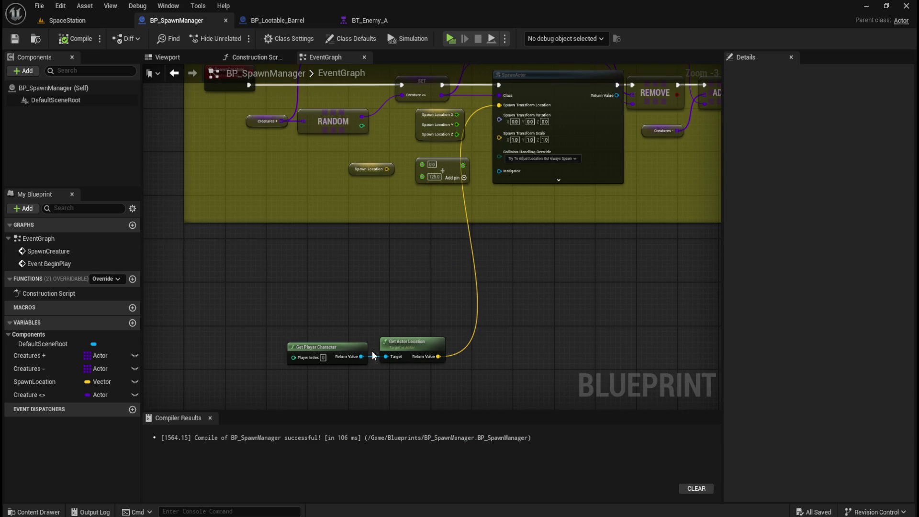
{"action": "left_click_drag", "start_coordinate": [407, 217], "coordinate": [399, 290]}
{"action": "left_click_drag", "start_coordinate": [392, 228], "coordinate": [412, 249]}
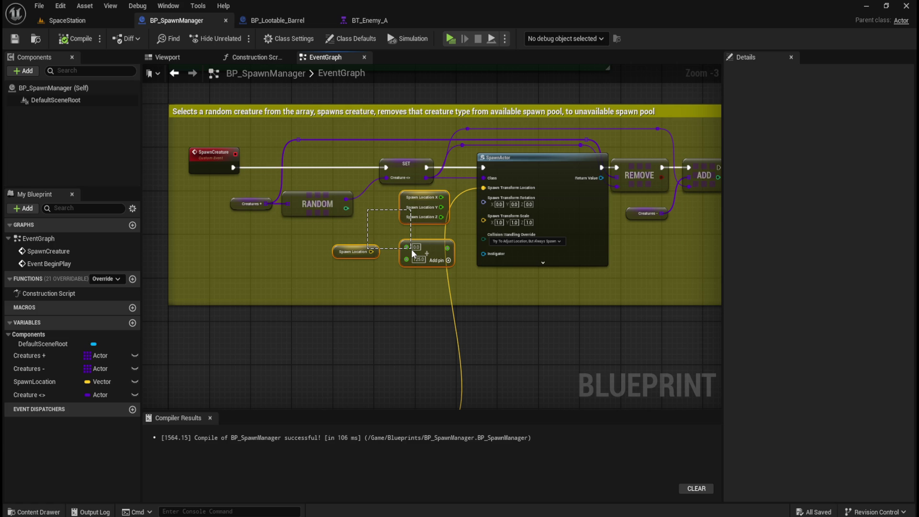
{"action": "left_click_drag", "start_coordinate": [412, 249], "coordinate": [412, 249]}
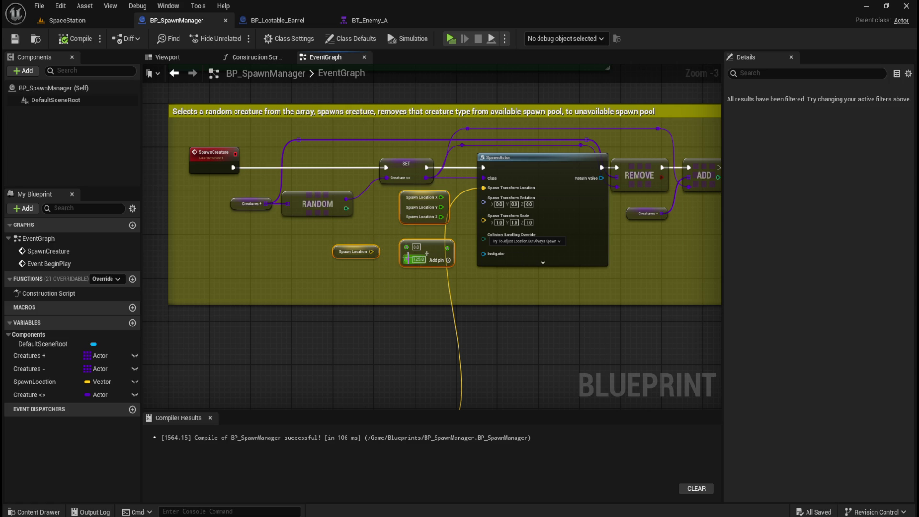
{"action": "left_click", "coordinate": [276, 20]}
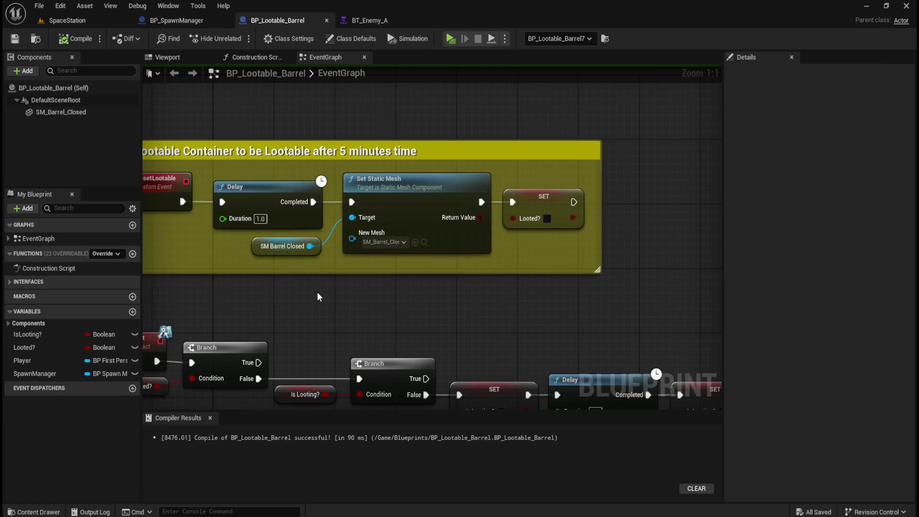
{"action": "mouse_move", "coordinate": [430, 189]}
{"action": "left_mouse_down"}
{"action": "mouse_move", "coordinate": [516, 259]}
{"action": "mouse_move", "coordinate": [558, 326]}
{"action": "left_mouse_up"}
{"action": "left_click", "coordinate": [558, 326]}
{"action": "mouse_move", "coordinate": [392, 218]}
{"action": "left_mouse_down"}
{"action": "mouse_move", "coordinate": [493, 320]}
{"action": "mouse_move", "coordinate": [518, 324]}
{"action": "left_mouse_up"}
{"action": "scroll", "coordinate": [458, 318], "scroll_direction": "down", "scroll_amount": 5}
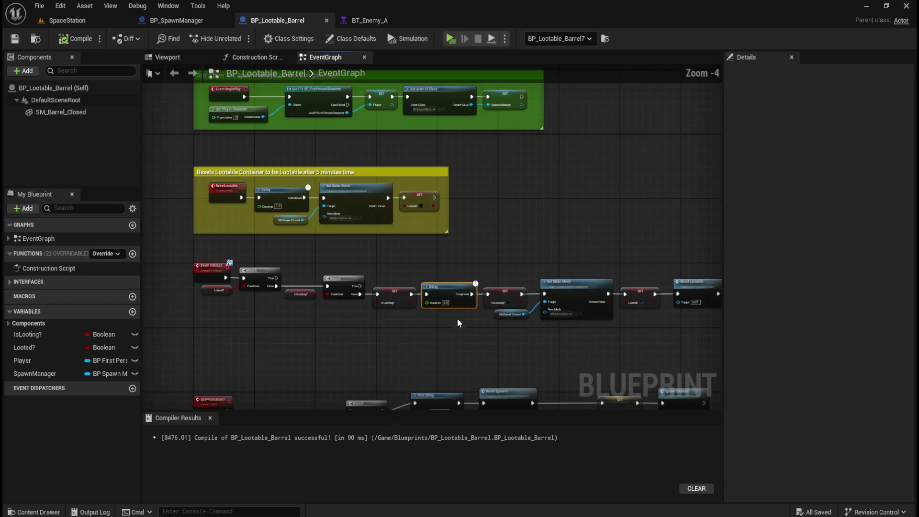
{"action": "scroll", "coordinate": [464, 317], "scroll_direction": "down", "scroll_amount": 3}
{"action": "scroll", "coordinate": [447, 349], "scroll_direction": "up", "scroll_amount": 3}
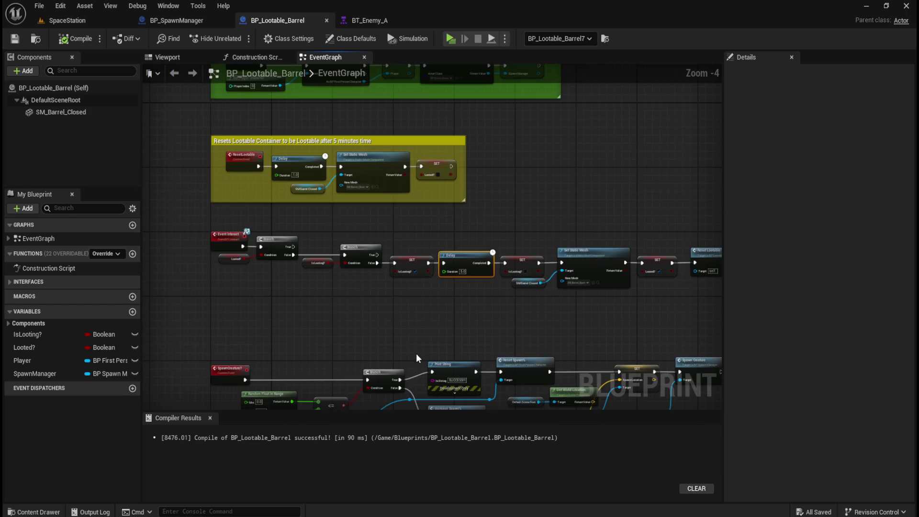
{"action": "scroll", "coordinate": [467, 309], "scroll_direction": "up", "scroll_amount": 2}
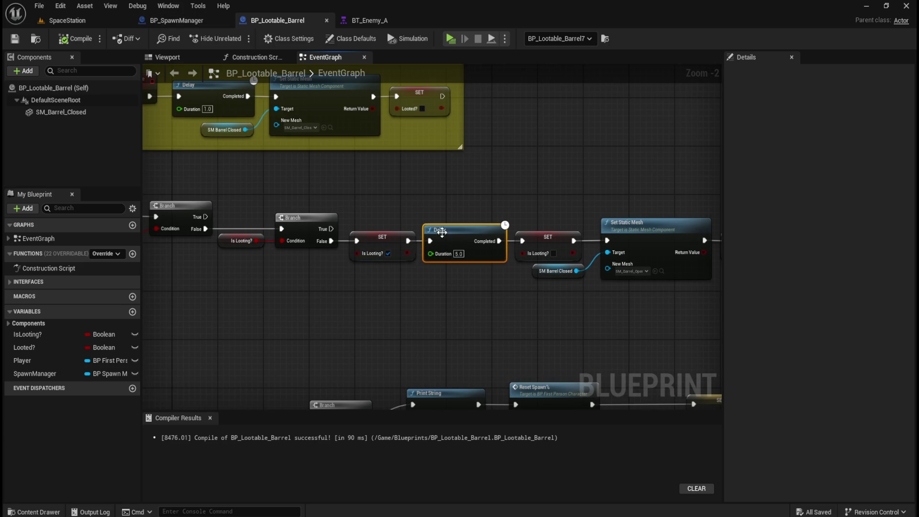
{"action": "scroll", "coordinate": [526, 312], "scroll_direction": "down", "scroll_amount": 4}
{"action": "scroll", "coordinate": [505, 310], "scroll_direction": "up", "scroll_amount": 2}
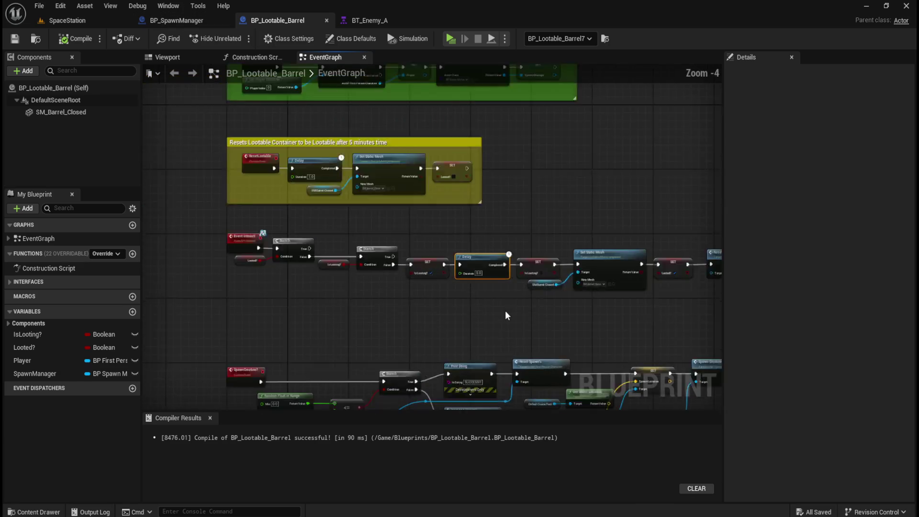
{"action": "scroll", "coordinate": [507, 315], "scroll_direction": "up", "scroll_amount": 4}
{"action": "mouse_move", "coordinate": [399, 195]}
{"action": "left_mouse_down"}
{"action": "mouse_move", "coordinate": [477, 270]}
{"action": "mouse_move", "coordinate": [522, 281]}
{"action": "left_mouse_up"}
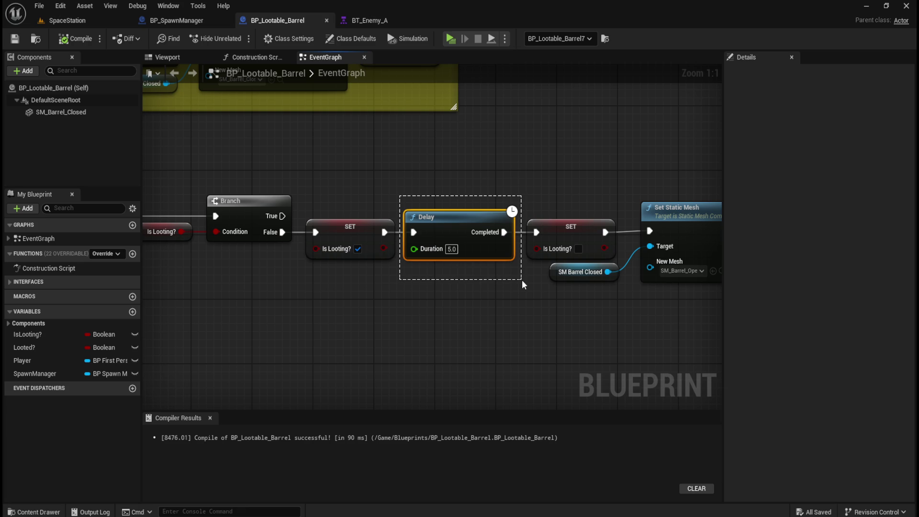
{"action": "left_click_drag", "start_coordinate": [522, 279], "coordinate": [520, 277]}
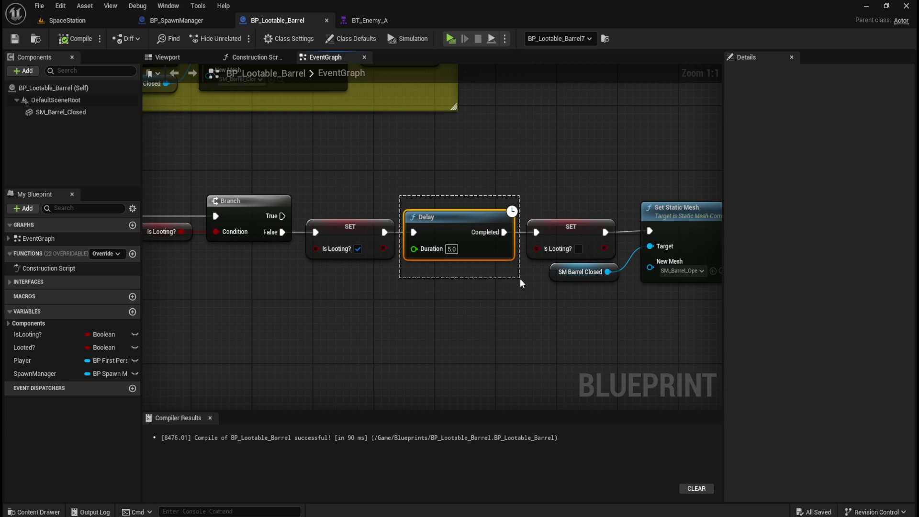
{"action": "left_click_drag", "start_coordinate": [520, 278], "coordinate": [520, 277]}
{"action": "left_click_drag", "start_coordinate": [519, 277], "coordinate": [519, 277]}
{"action": "scroll", "coordinate": [505, 175], "scroll_direction": "right", "scroll_amount": 6}
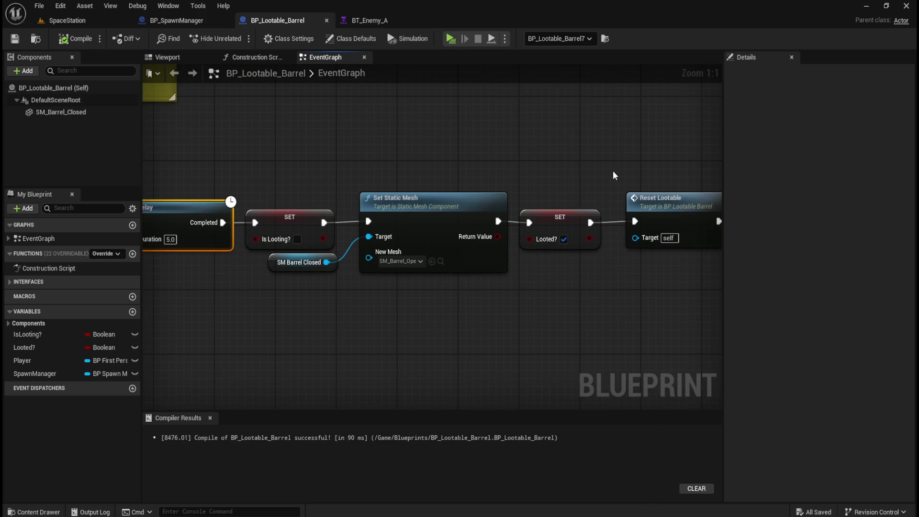
{"action": "scroll", "coordinate": [523, 175], "scroll_direction": "right", "scroll_amount": 5}
{"action": "left_click_drag", "start_coordinate": [529, 124], "coordinate": [642, 249]}
{"action": "left_click", "coordinate": [665, 280]}
{"action": "scroll", "coordinate": [515, 314], "scroll_direction": "down", "scroll_amount": 5}
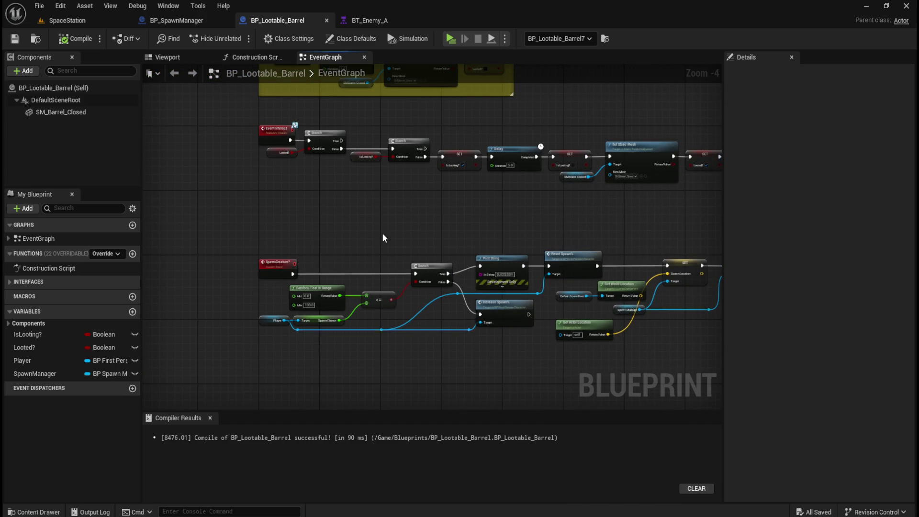
{"action": "scroll", "coordinate": [383, 261], "scroll_direction": "up", "scroll_amount": 1}
{"action": "scroll", "coordinate": [388, 260], "scroll_direction": "up", "scroll_amount": 1}
{"action": "mouse_move", "coordinate": [437, 191]}
{"action": "left_mouse_down"}
{"action": "mouse_move", "coordinate": [404, 251]}
{"action": "mouse_move", "coordinate": [425, 263]}
{"action": "mouse_move", "coordinate": [421, 280]}
{"action": "left_mouse_up"}
{"action": "mouse_move", "coordinate": [507, 246]}
{"action": "left_mouse_down"}
{"action": "mouse_move", "coordinate": [536, 269]}
{"action": "mouse_move", "coordinate": [487, 259]}
{"action": "left_mouse_up"}
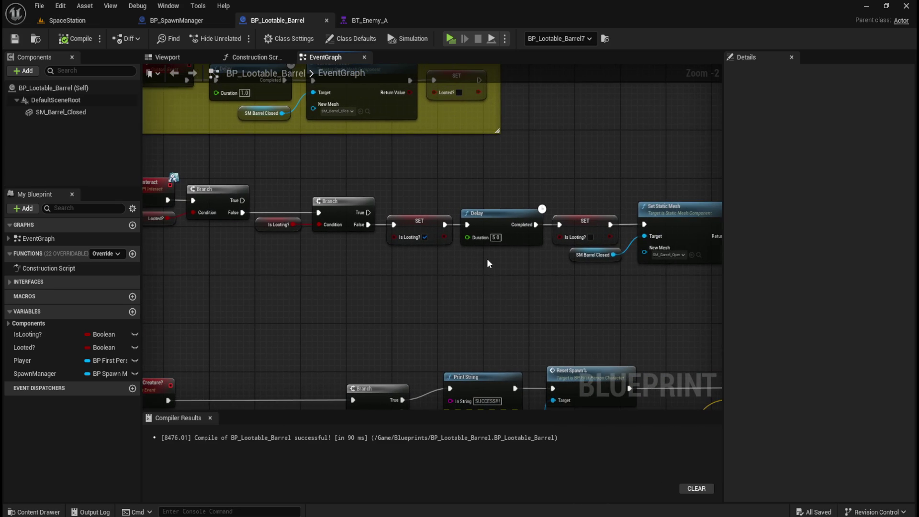
{"action": "left_click_drag", "start_coordinate": [461, 185], "coordinate": [546, 263]}
{"action": "left_click_drag", "start_coordinate": [457, 197], "coordinate": [548, 272]}
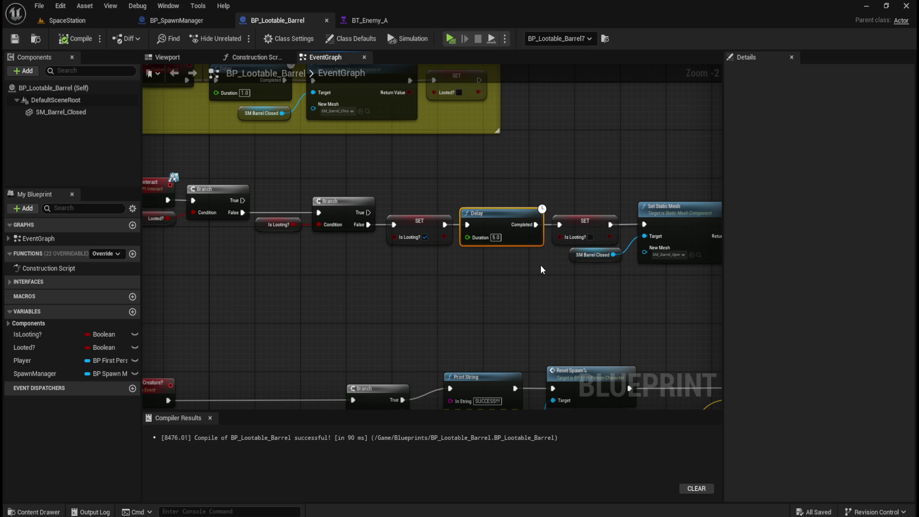
- Return to BP_SpawnManager's EventGraph, zoomed out to show the whole spawn creature section
{"action": "left_click", "coordinate": [188, 20]}
{"action": "scroll", "coordinate": [375, 284], "scroll_direction": "down", "scroll_amount": 2}
{"action": "scroll", "coordinate": [380, 294], "scroll_direction": "up", "scroll_amount": 1}
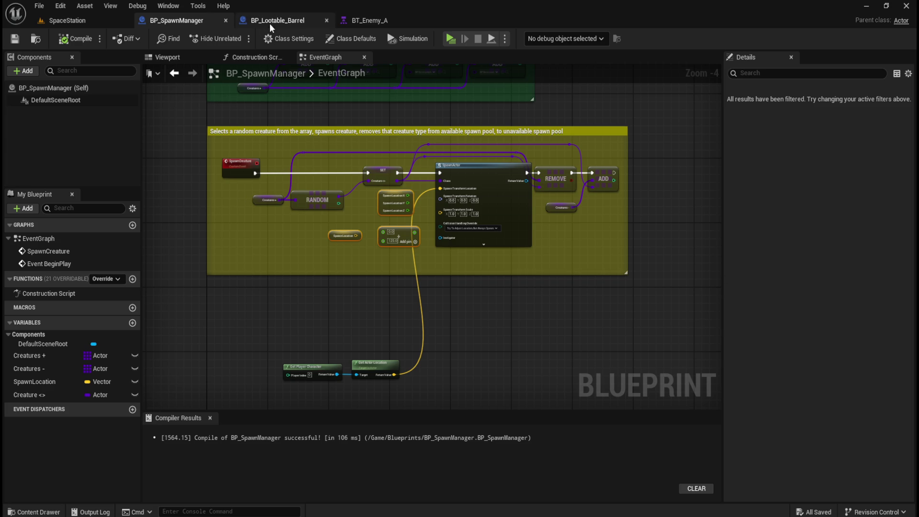
- Glance at the barrel blueprint and level, then delete BP_SpawnManager's Spawn Location offset nodes
{"action": "left_click", "coordinate": [273, 20]}
{"action": "left_click", "coordinate": [96, 20]}
{"action": "mouse_move", "coordinate": [359, 226]}
{"action": "left_mouse_down"}
{"action": "mouse_move", "coordinate": [365, 240]}
{"action": "mouse_move", "coordinate": [376, 226]}
{"action": "mouse_move", "coordinate": [368, 172]}
{"action": "left_mouse_up"}
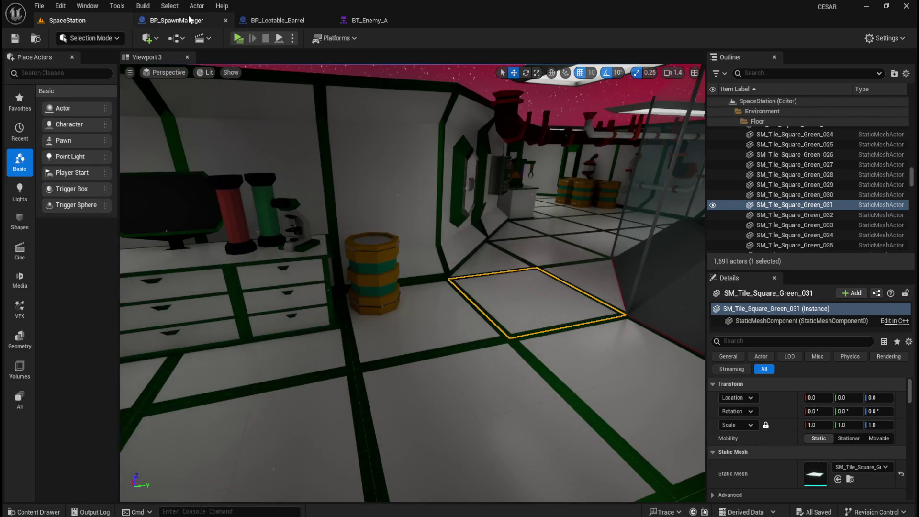
{"action": "left_click", "coordinate": [177, 21]}
{"action": "scroll", "coordinate": [418, 295], "scroll_direction": "up", "scroll_amount": 4}
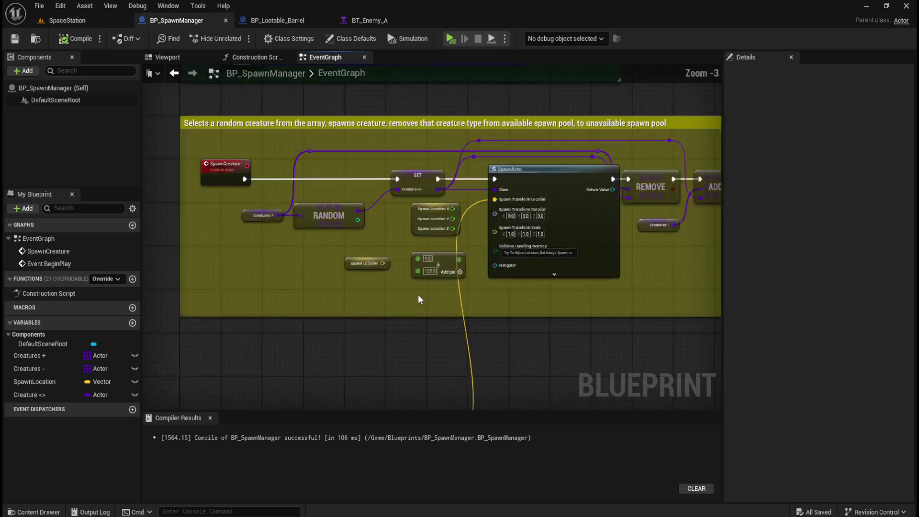
{"action": "left_click_drag", "start_coordinate": [360, 213], "coordinate": [413, 262]}
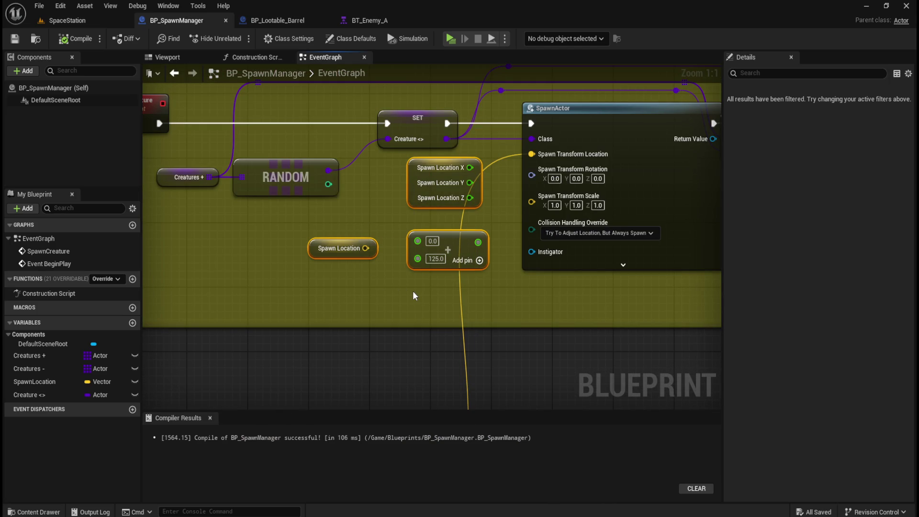
{"action": "key", "text": "Delete"}
- Move the Get Player Character and Get Actor Location nodes up into the comment
{"action": "scroll", "coordinate": [413, 291], "scroll_direction": "down", "scroll_amount": 5}
{"action": "left_click_drag", "start_coordinate": [430, 320], "coordinate": [364, 352]}
{"action": "left_click_drag", "start_coordinate": [441, 328], "coordinate": [445, 191]}
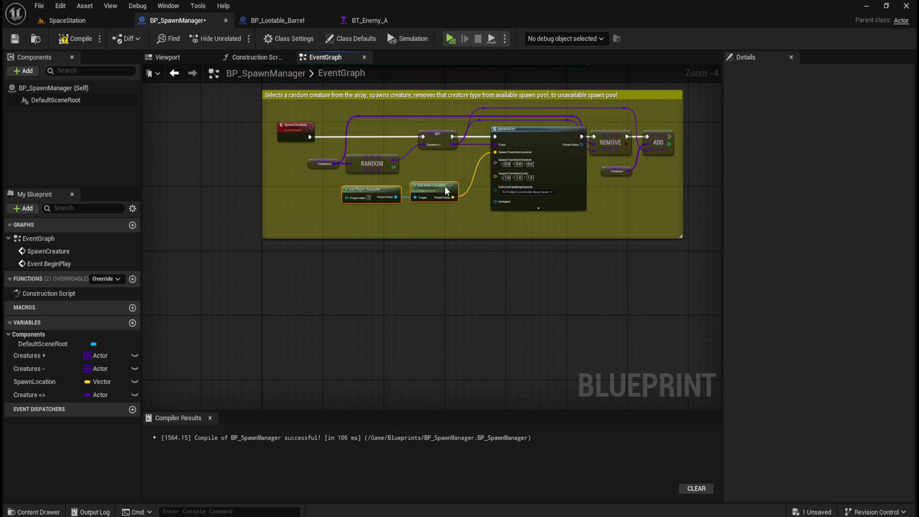
{"action": "scroll", "coordinate": [476, 209], "scroll_direction": "up", "scroll_amount": 3}
{"action": "scroll", "coordinate": [470, 225], "scroll_direction": "down", "scroll_amount": 2}
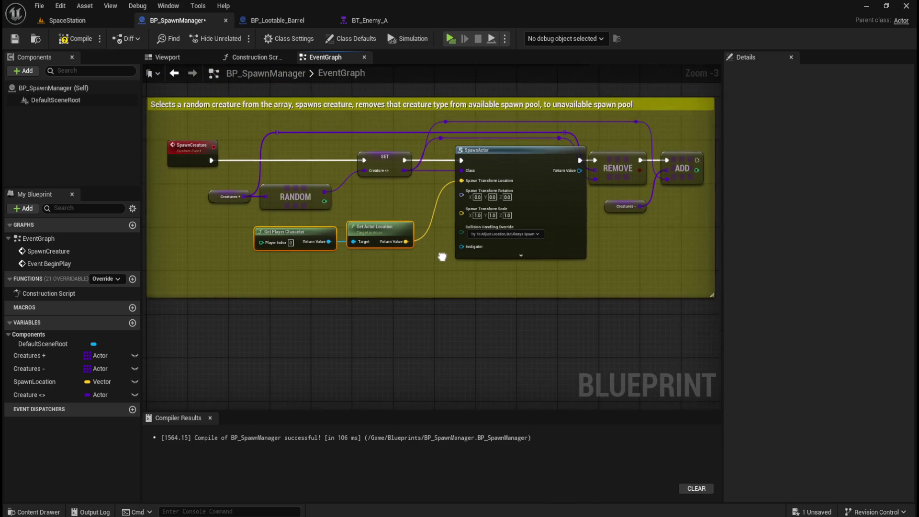
{"action": "left_click_drag", "start_coordinate": [401, 257], "coordinate": [417, 246]}
{"action": "left_click", "coordinate": [366, 283]}
- Shrink the yellow comment box to fit its nodes and compile BP_SpawnManager
{"action": "mouse_move", "coordinate": [412, 323]}
{"action": "left_mouse_down"}
{"action": "mouse_move", "coordinate": [412, 284]}
{"action": "mouse_move", "coordinate": [409, 298]}
{"action": "left_mouse_up"}
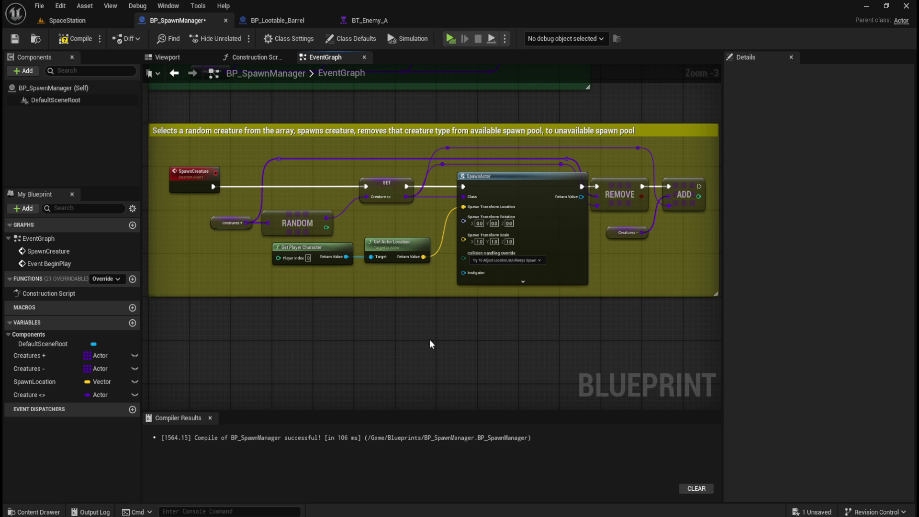
{"action": "scroll", "coordinate": [519, 258], "scroll_direction": "up", "scroll_amount": 1}
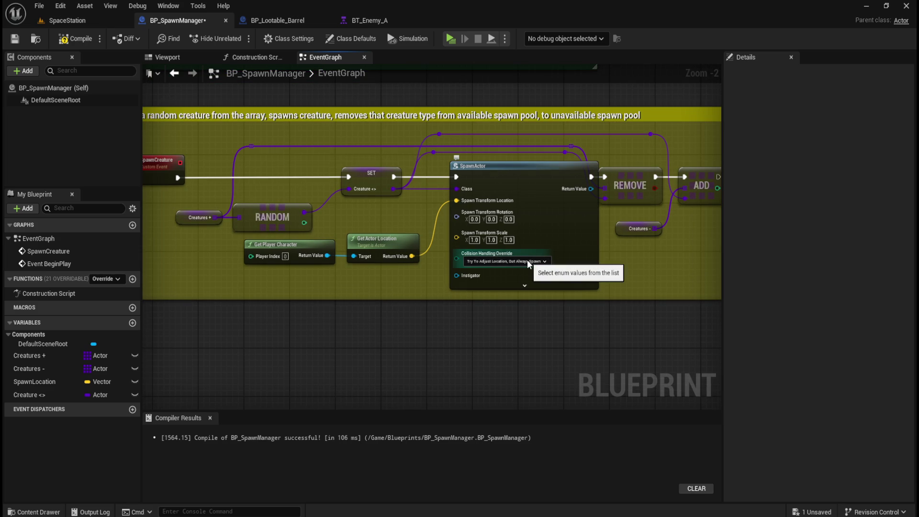
{"action": "scroll", "coordinate": [527, 260], "scroll_direction": "up", "scroll_amount": 2}
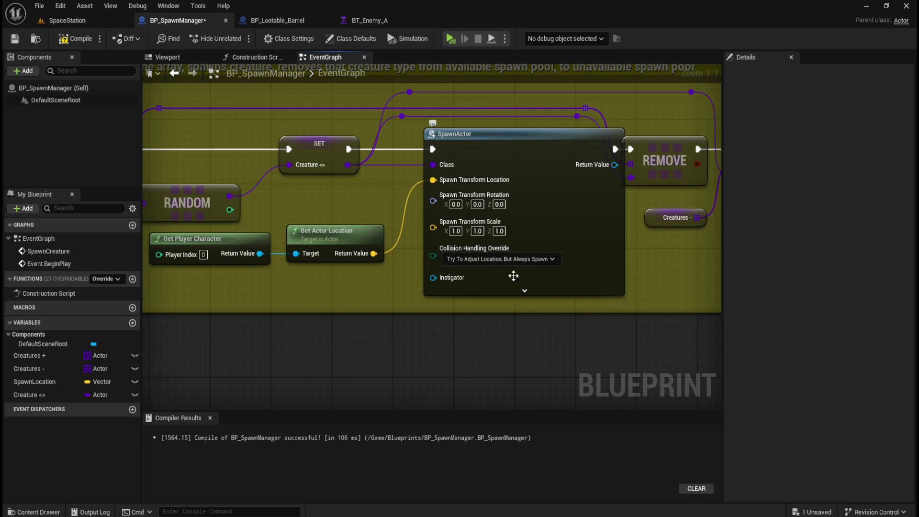
{"action": "scroll", "coordinate": [513, 276], "scroll_direction": "down", "scroll_amount": 4}
{"action": "scroll", "coordinate": [450, 334], "scroll_direction": "down", "scroll_amount": 2}
{"action": "scroll", "coordinate": [422, 337], "scroll_direction": "up", "scroll_amount": 2}
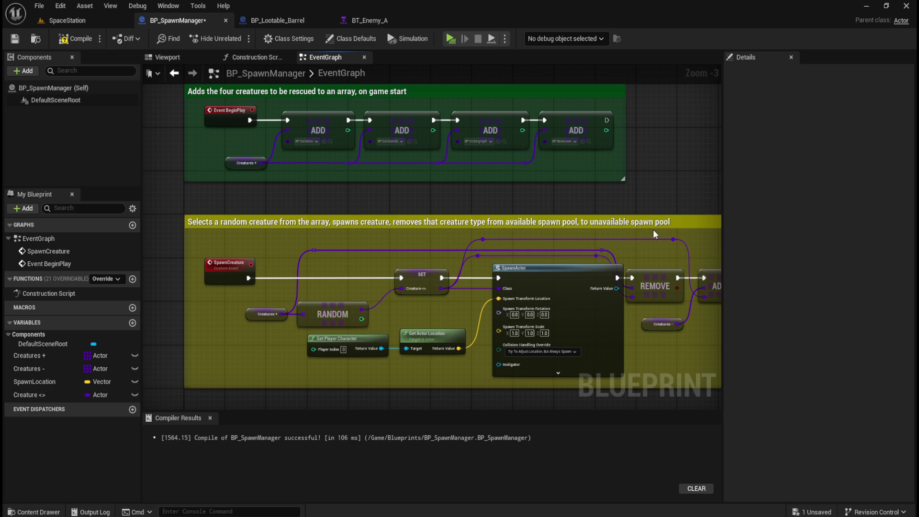
{"action": "left_click", "coordinate": [74, 39]}
- Save BP_SpawnManager and bring up the BP_Lootable_Barrel EventGraph
{"action": "key", "text": "ctrl+s"}
{"action": "scroll", "coordinate": [329, 232], "scroll_direction": "down", "scroll_amount": 4}
{"action": "scroll", "coordinate": [317, 213], "scroll_direction": "up", "scroll_amount": 3}
{"action": "left_click", "coordinate": [275, 21]}
{"action": "scroll", "coordinate": [530, 280], "scroll_direction": "down", "scroll_amount": 3}
{"action": "scroll", "coordinate": [490, 222], "scroll_direction": "up", "scroll_amount": 3}
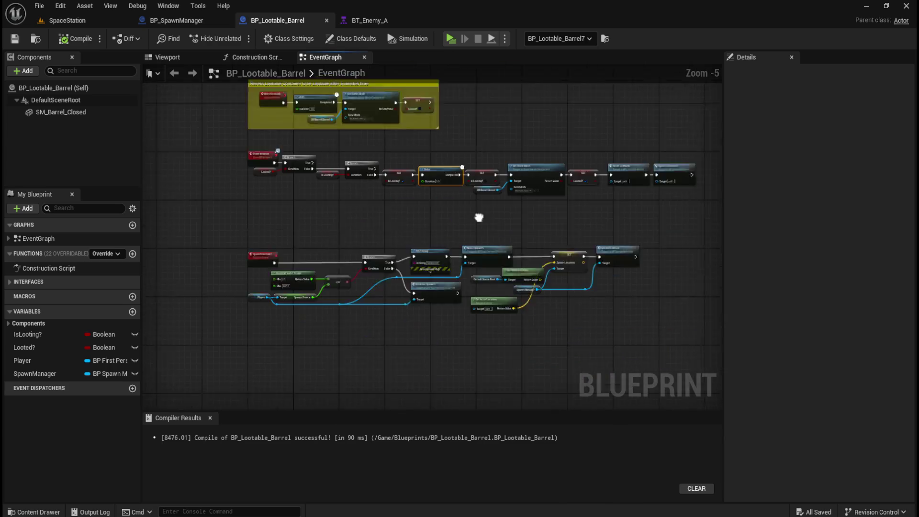
{"action": "scroll", "coordinate": [490, 222], "scroll_direction": "up", "scroll_amount": 2}
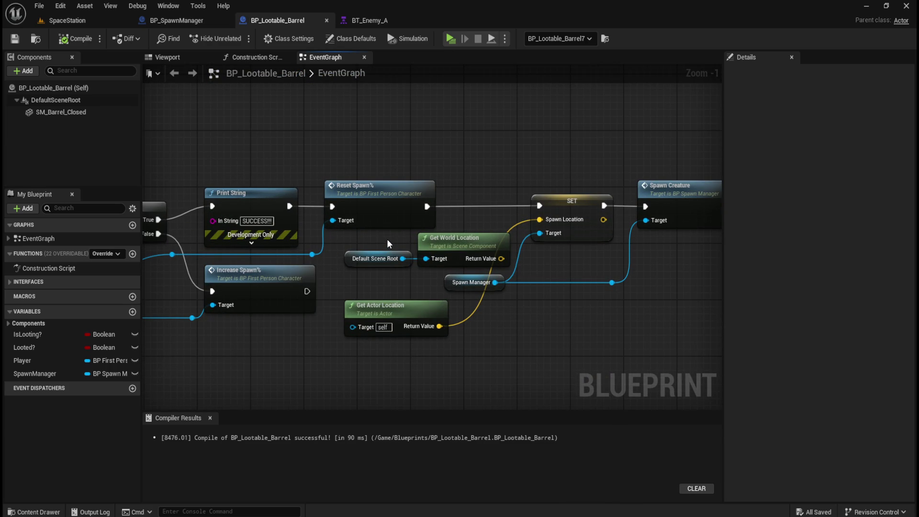
- Try deleting the SET, Get World Location and Default Scene Root nodes, then undo it
{"action": "left_click_drag", "start_coordinate": [391, 242], "coordinate": [430, 258]}
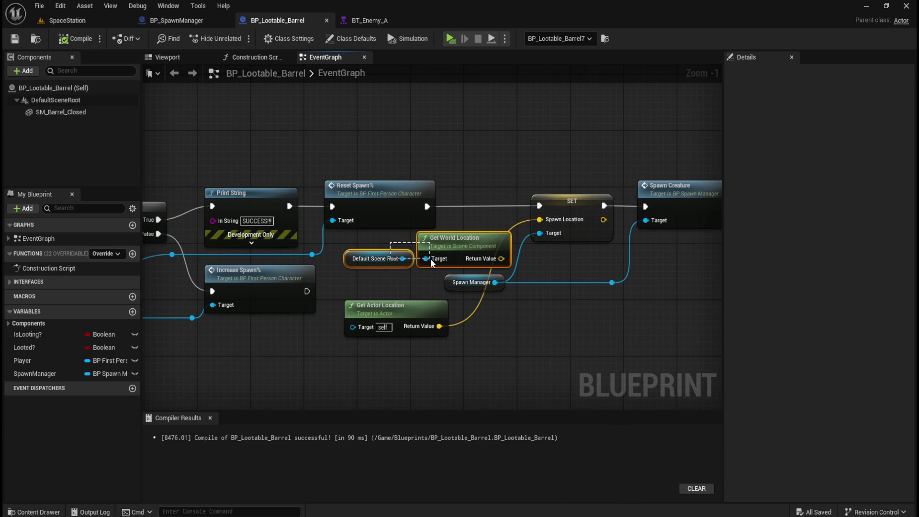
{"action": "left_click", "coordinate": [559, 169]}
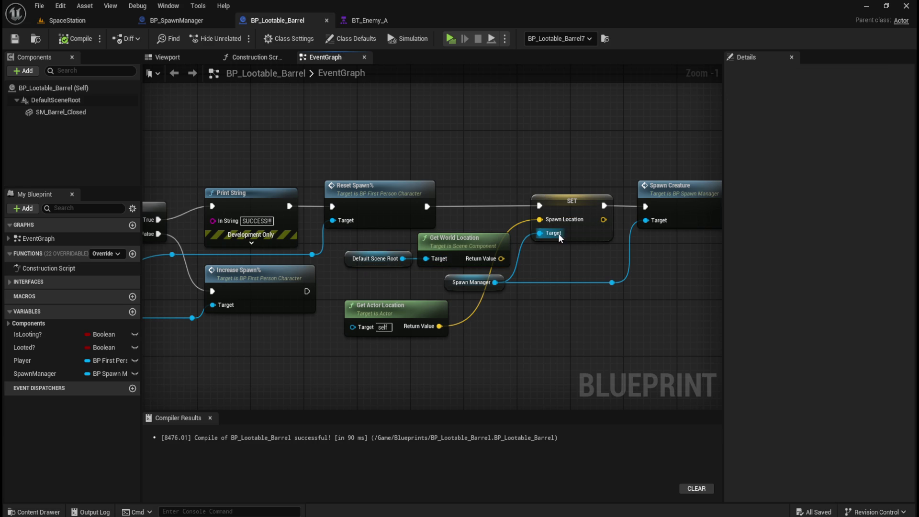
{"action": "left_click", "coordinate": [586, 211]}
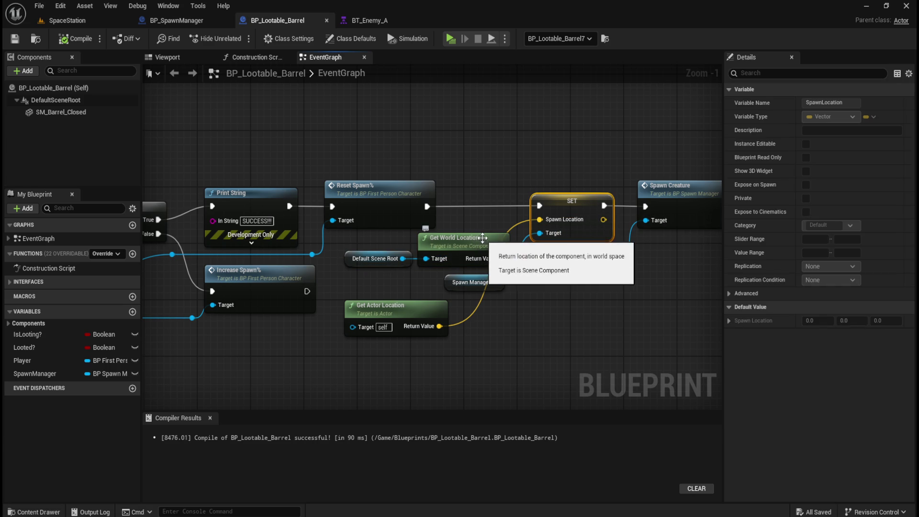
{"action": "left_click", "coordinate": [462, 239], "text": "ctrl"}
{"action": "left_click", "coordinate": [390, 254], "text": "ctrl"}
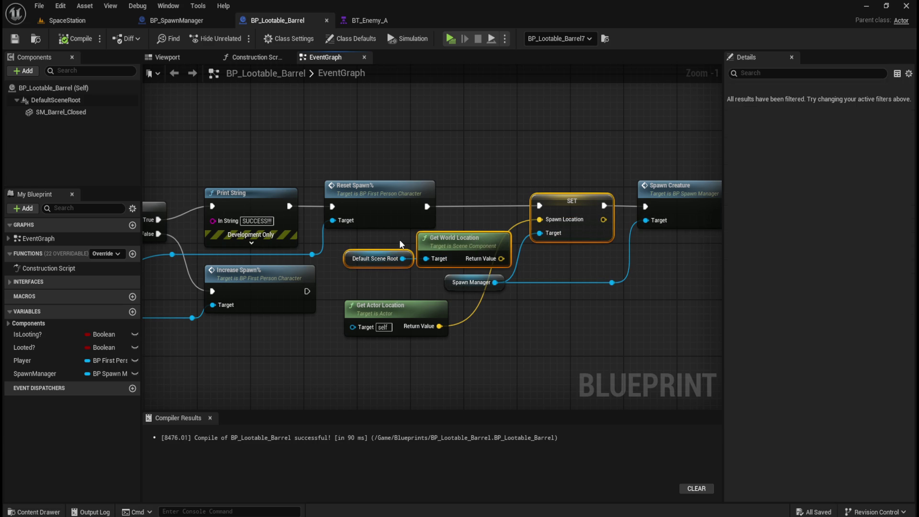
{"action": "key", "text": "Delete"}
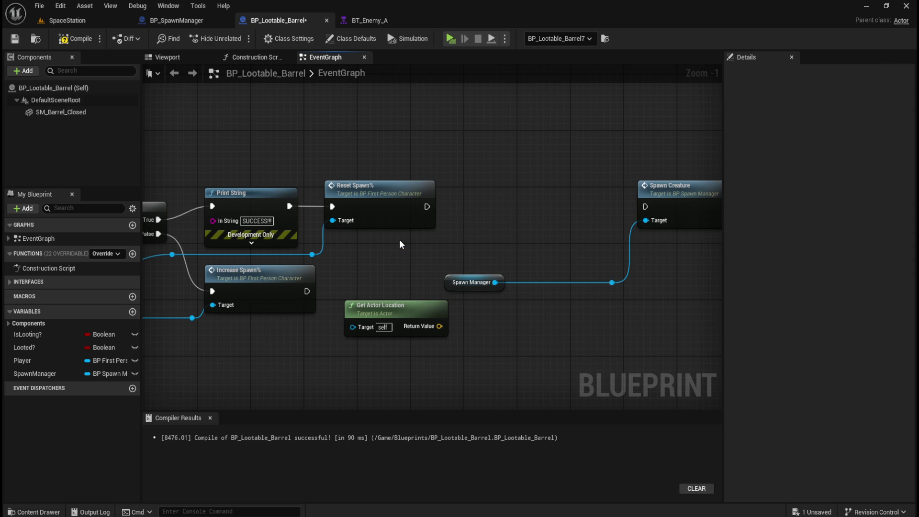
{"action": "key", "text": "ctrl+z"}
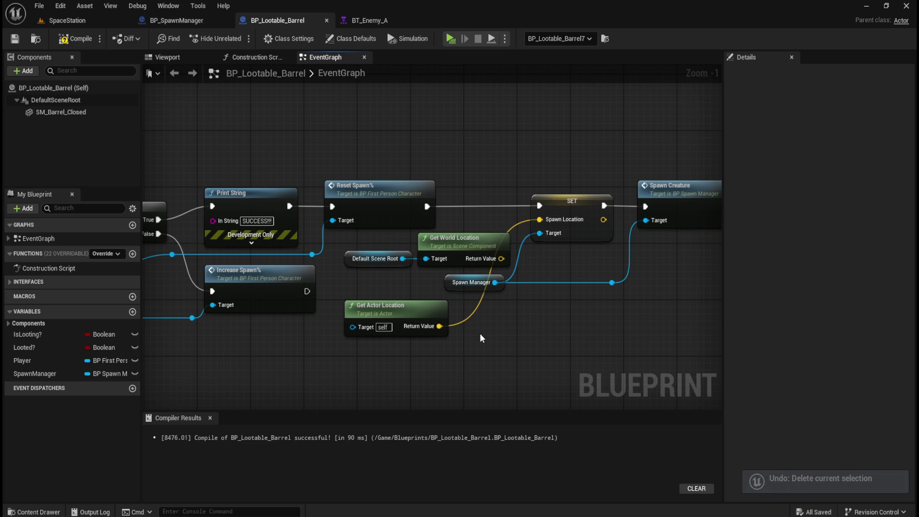
- Delete Default Scene Root, Get World Location, Get Actor Location, SET and the leftover reroute node
{"action": "left_click_drag", "start_coordinate": [384, 274], "coordinate": [427, 257]}
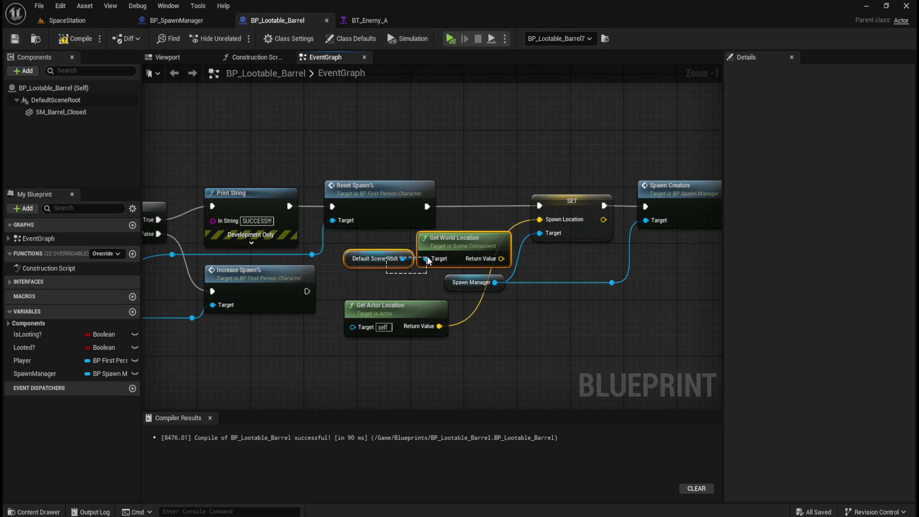
{"action": "key", "text": "Delete"}
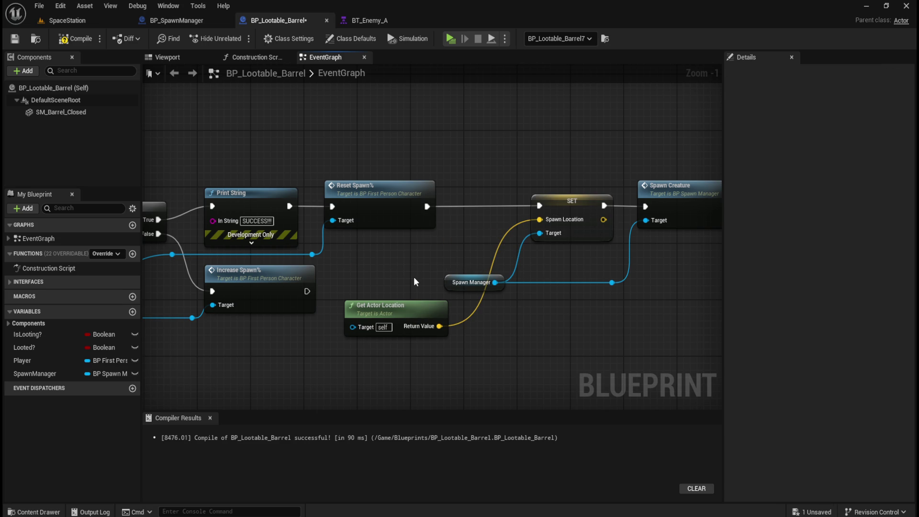
{"action": "left_click", "coordinate": [415, 305]}
{"action": "left_click", "coordinate": [582, 197], "text": "ctrl"}
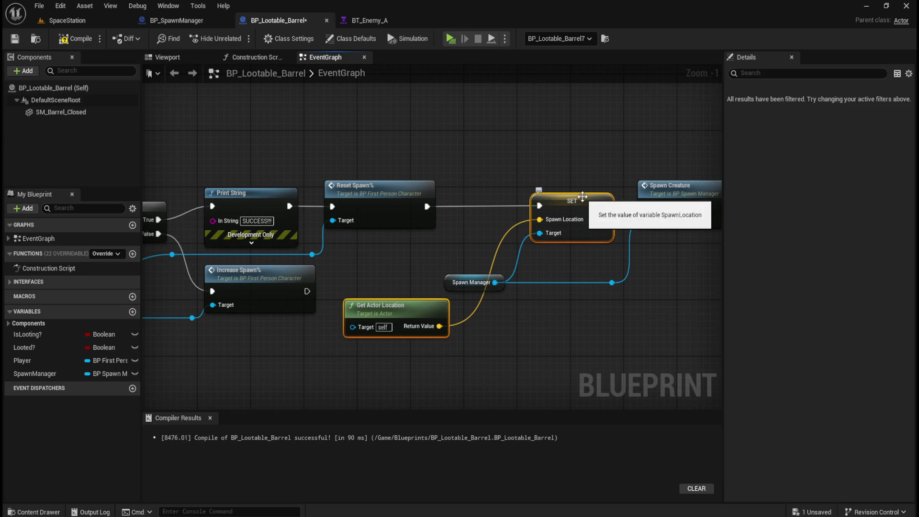
{"action": "key", "text": "Delete"}
{"action": "left_click_drag", "start_coordinate": [592, 287], "coordinate": [648, 320]}
{"action": "key", "text": "Delete"}
- Wire Spawn Manager to Spawn Creature's Target and run Reset Spawn's execution into Spawn Creature
{"action": "mouse_move", "coordinate": [495, 283]}
{"action": "left_mouse_down"}
{"action": "mouse_move", "coordinate": [515, 286]}
{"action": "mouse_move", "coordinate": [646, 221]}
{"action": "left_mouse_up"}
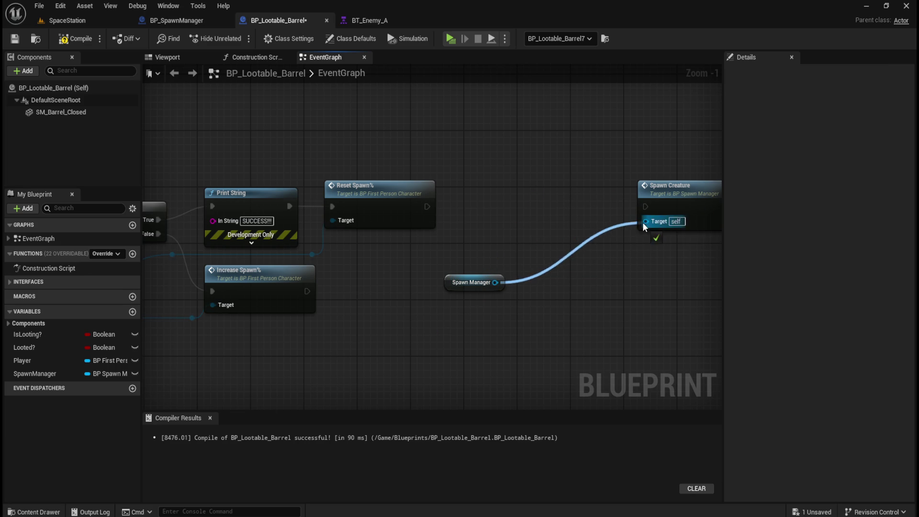
{"action": "left_click", "coordinate": [484, 282]}
{"action": "left_click_drag", "start_coordinate": [490, 280], "coordinate": [524, 262]}
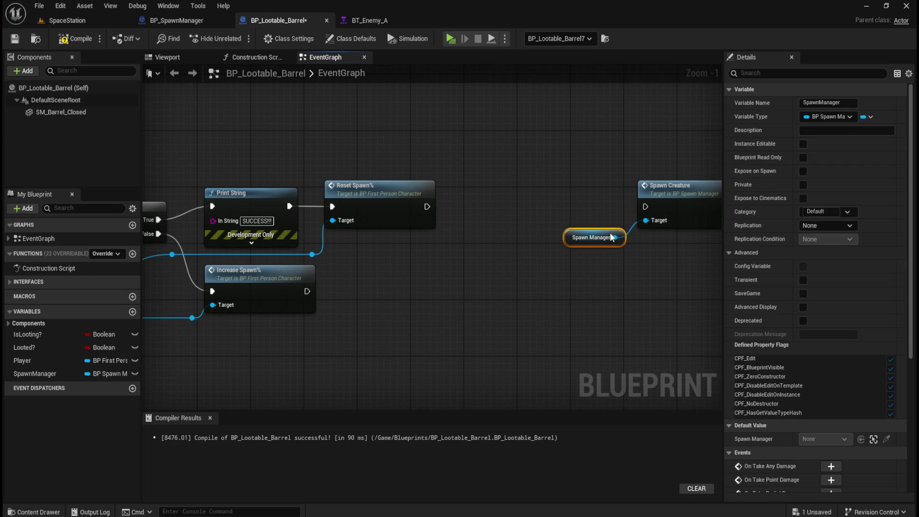
{"action": "left_click", "coordinate": [691, 212], "text": "ctrl"}
{"action": "mouse_move", "coordinate": [691, 212]}
{"action": "left_mouse_down"}
{"action": "mouse_move", "coordinate": [511, 217]}
{"action": "mouse_move", "coordinate": [521, 183]}
{"action": "left_mouse_up"}
{"action": "left_click", "coordinate": [515, 179]}
{"action": "left_click", "coordinate": [525, 150]}
{"action": "left_click_drag", "start_coordinate": [427, 206], "coordinate": [465, 206]}
- Compile and save BP_Lootable_Barrel, then open the BT_Enemy_A behavior tree
{"action": "scroll", "coordinate": [409, 153], "scroll_direction": "down", "scroll_amount": 3}
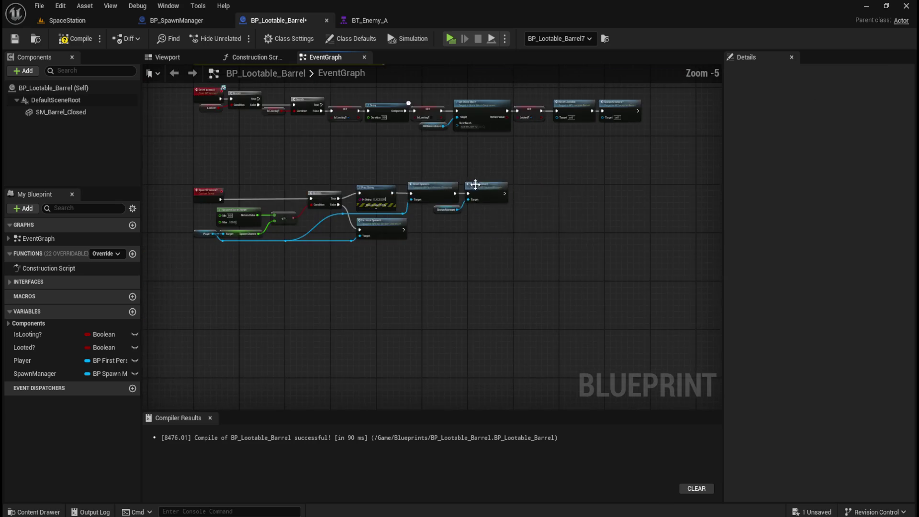
{"action": "scroll", "coordinate": [459, 234], "scroll_direction": "up", "scroll_amount": 2}
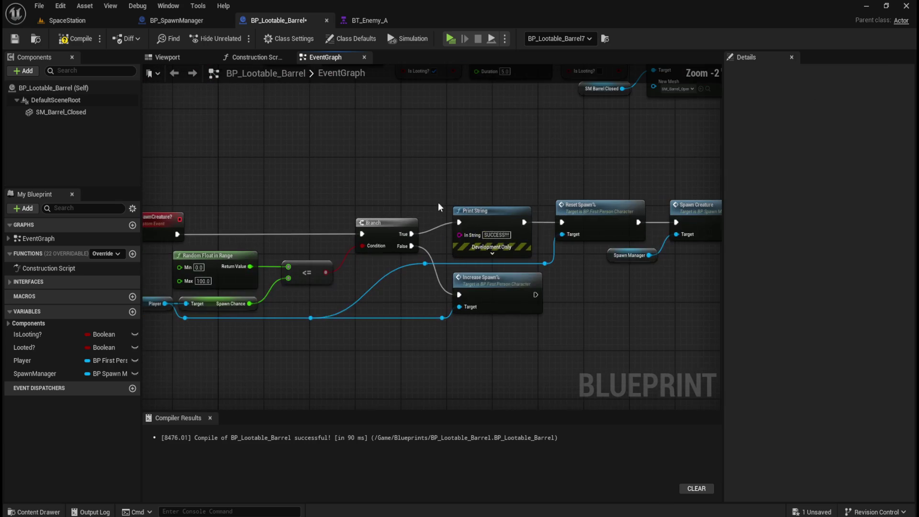
{"action": "left_click", "coordinate": [76, 38]}
{"action": "left_click", "coordinate": [16, 40]}
{"action": "left_click", "coordinate": [389, 22]}
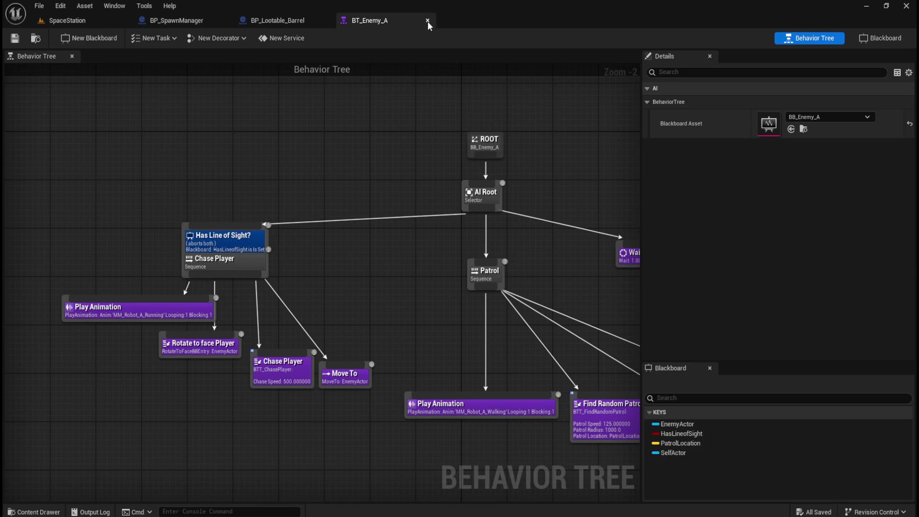
- Close BT_Enemy_A, delete BP_SpawnManager's unused SpawnLocation variable, and compile and save
{"action": "left_click", "coordinate": [427, 20]}
{"action": "left_click", "coordinate": [187, 19]}
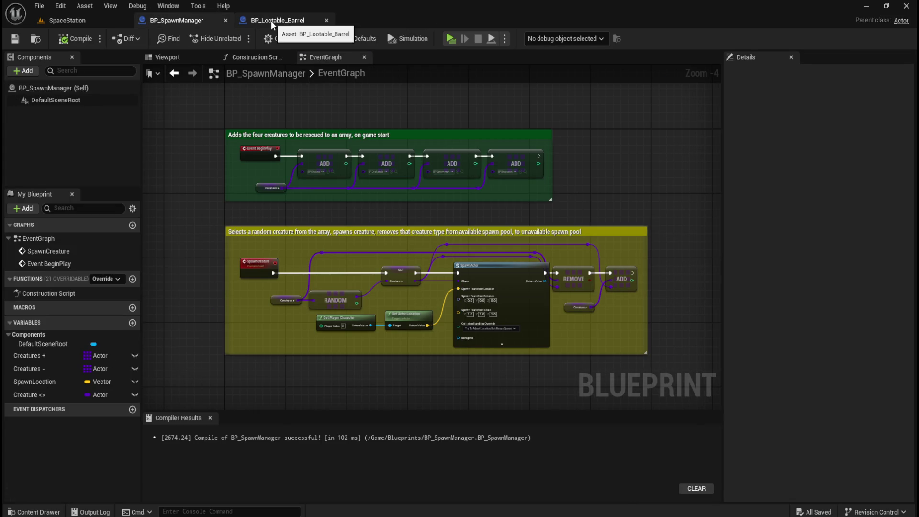
{"action": "left_click", "coordinate": [47, 383]}
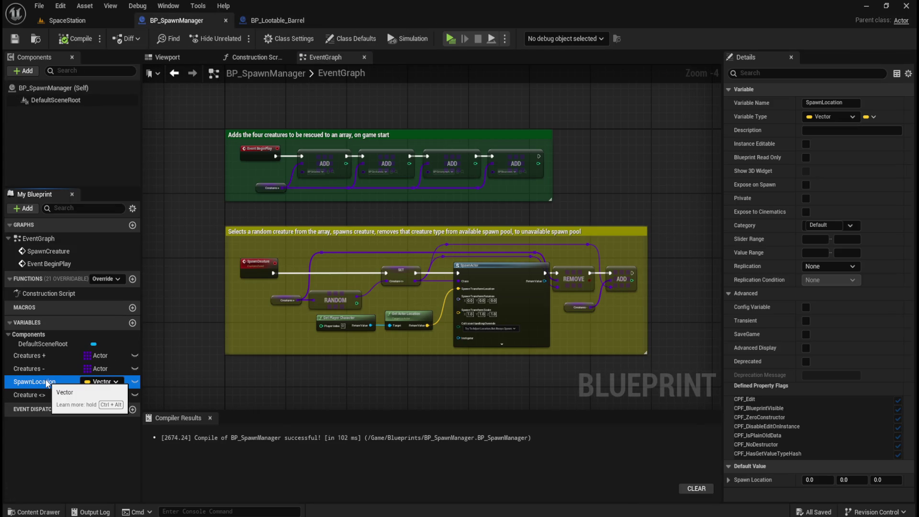
{"action": "key", "text": "Delete"}
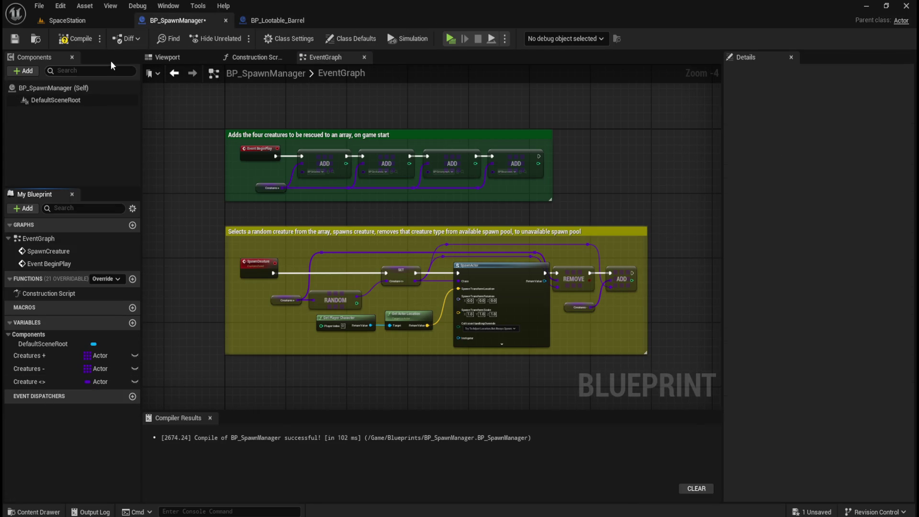
{"action": "left_click", "coordinate": [76, 39]}
- Pan the BP_Lootable_Barrel graph left, then switch to the SpaceStation level
{"action": "left_click", "coordinate": [286, 18]}
{"action": "left_click_drag", "start_coordinate": [606, 324], "coordinate": [538, 332]}
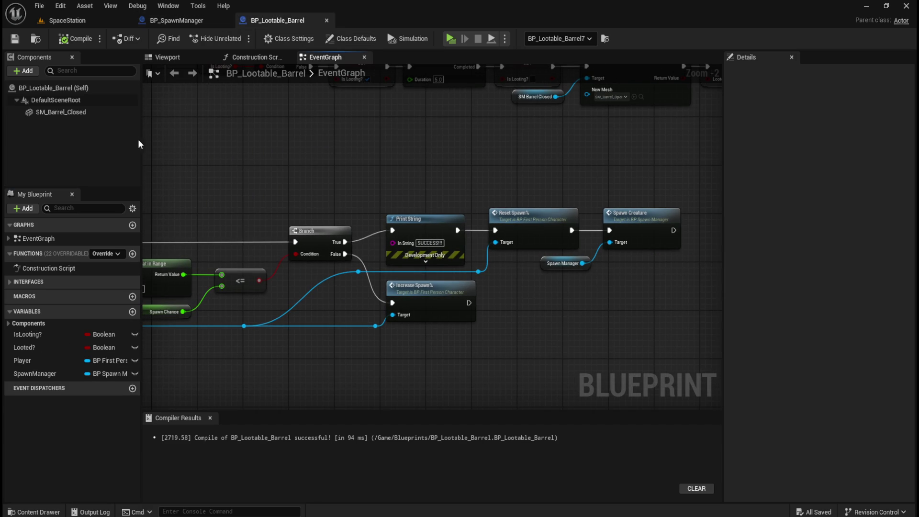
{"action": "left_click", "coordinate": [82, 22]}
{"action": "key", "text": "alt+p"}
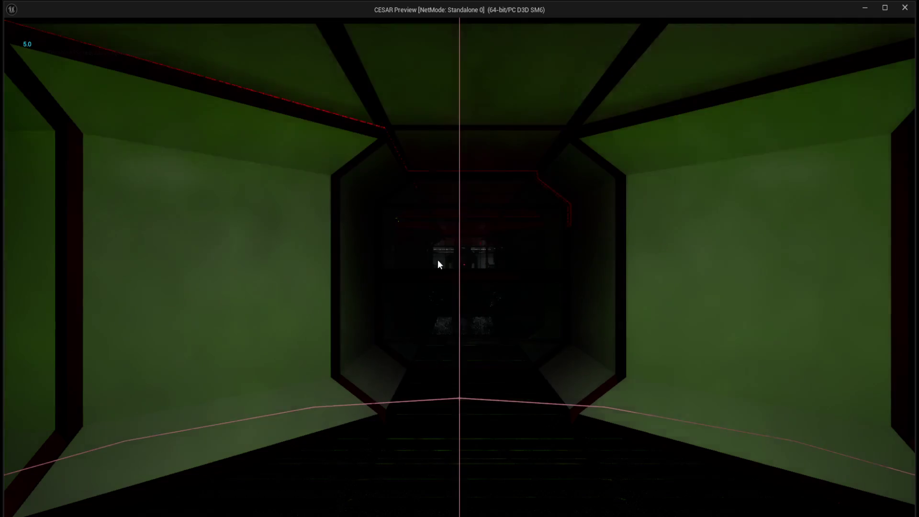
{"action": "key", "text": "w"}
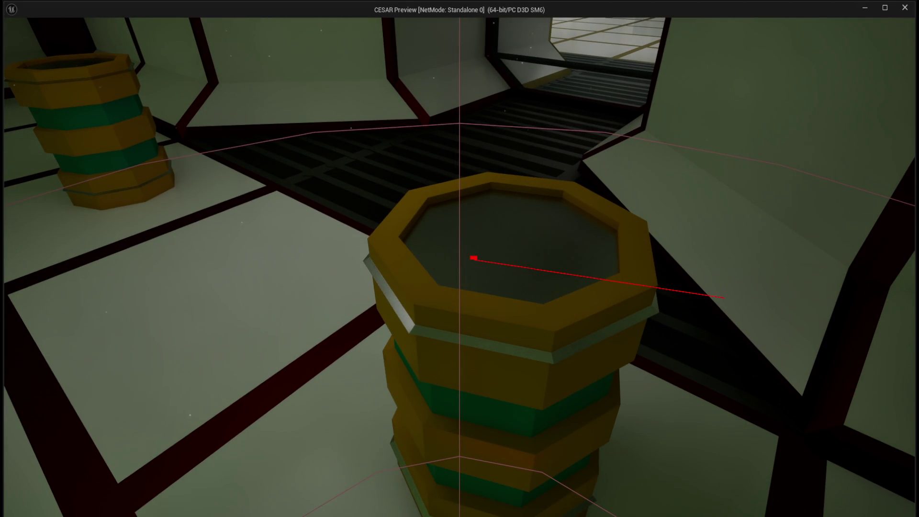
{"action": "key", "text": "w"}
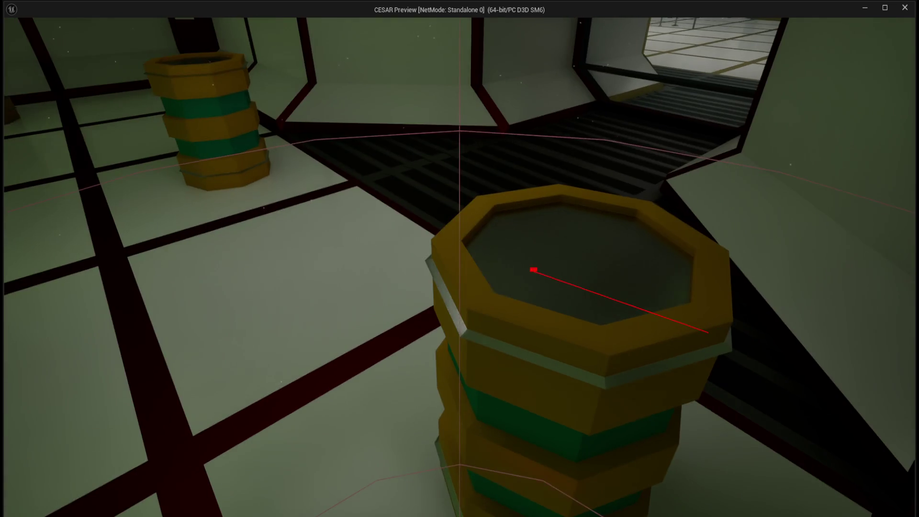
{"action": "key", "text": "w"}
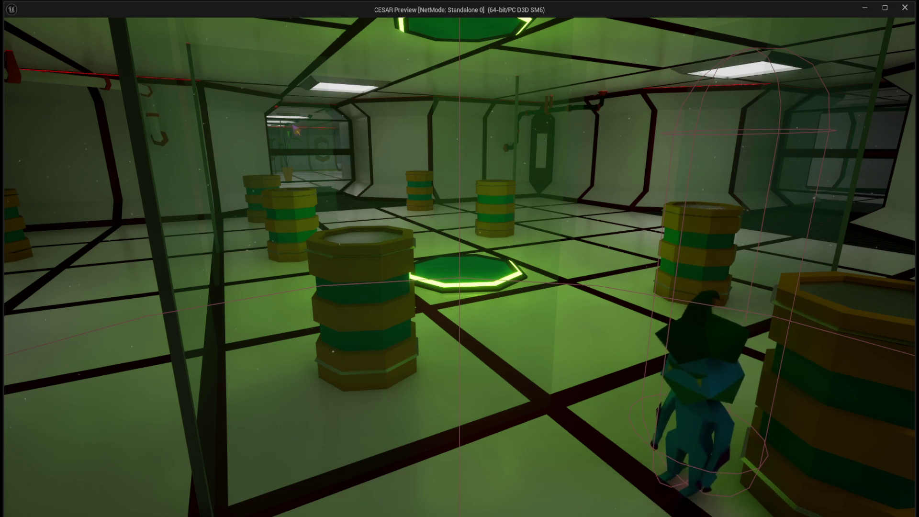
- Walk the character to another barrel, then end the Play-in-Editor session
{"action": "key", "text": "w"}
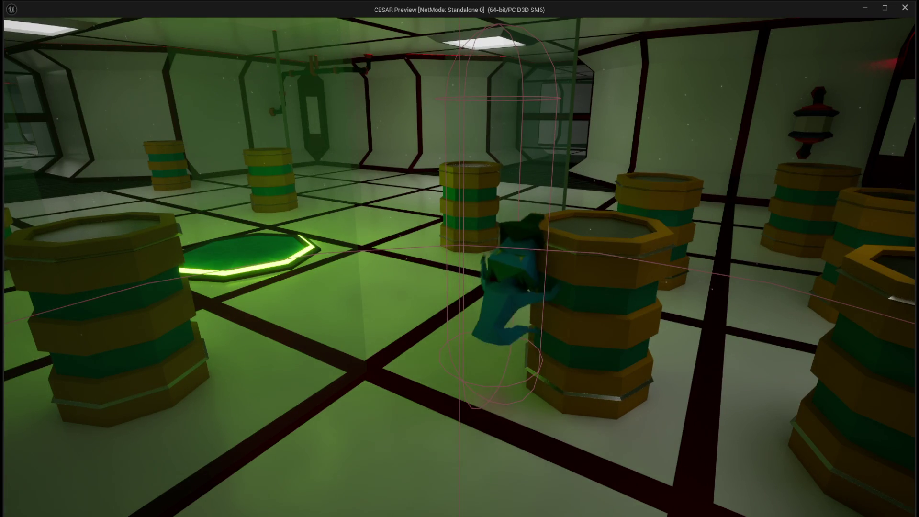
{"action": "key", "text": "Escape"}
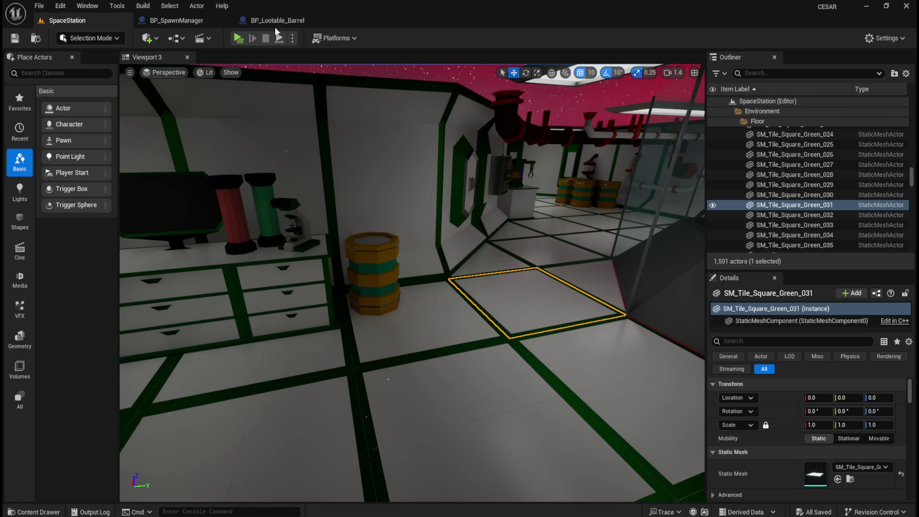
- Review the BP_Lootable_Barrel and BP_SpawnManager EventGraphs
{"action": "left_click", "coordinate": [287, 21]}
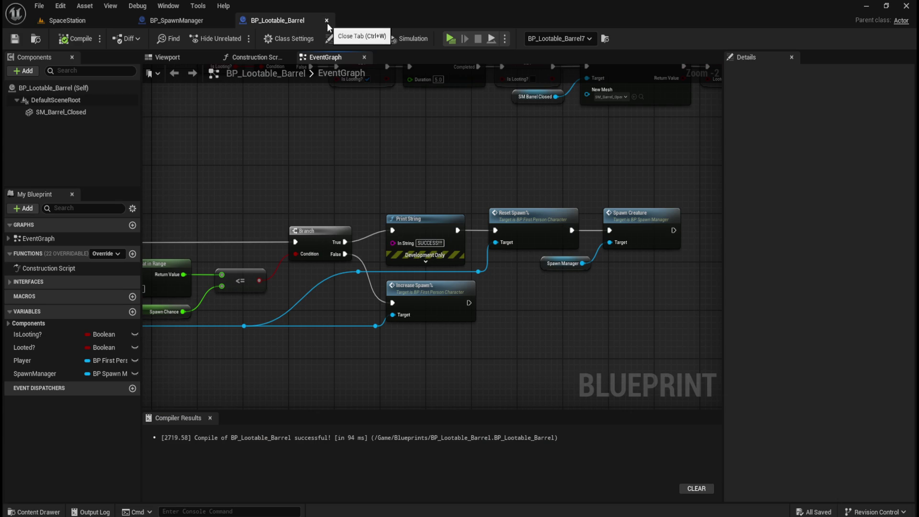
{"action": "scroll", "coordinate": [540, 231], "scroll_direction": "down", "scroll_amount": 3}
{"action": "scroll", "coordinate": [513, 209], "scroll_direction": "up", "scroll_amount": 1}
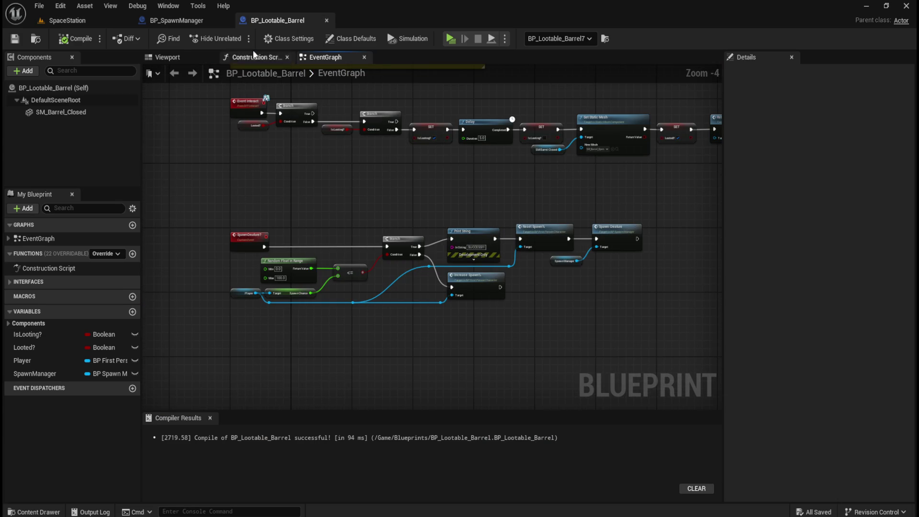
{"action": "left_click", "coordinate": [184, 22]}
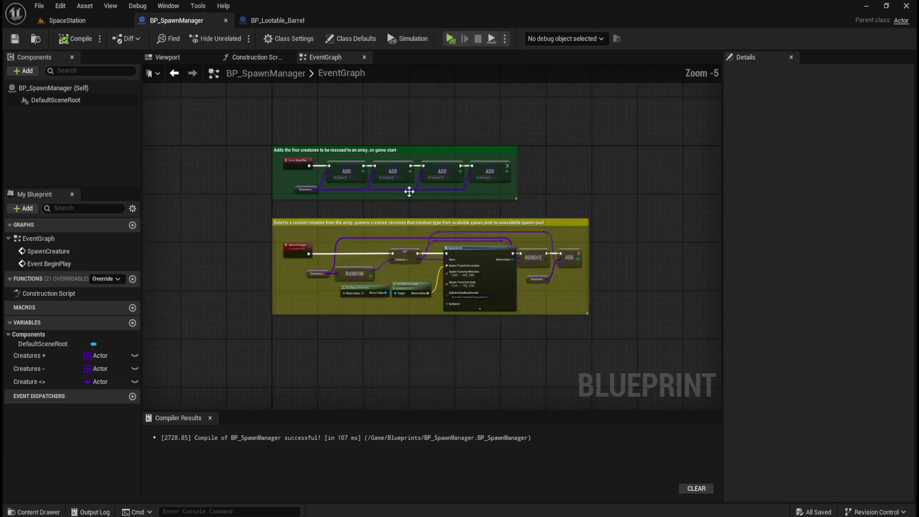
{"action": "scroll", "coordinate": [410, 191], "scroll_direction": "up", "scroll_amount": 1}
{"action": "scroll", "coordinate": [444, 205], "scroll_direction": "down", "scroll_amount": 1}
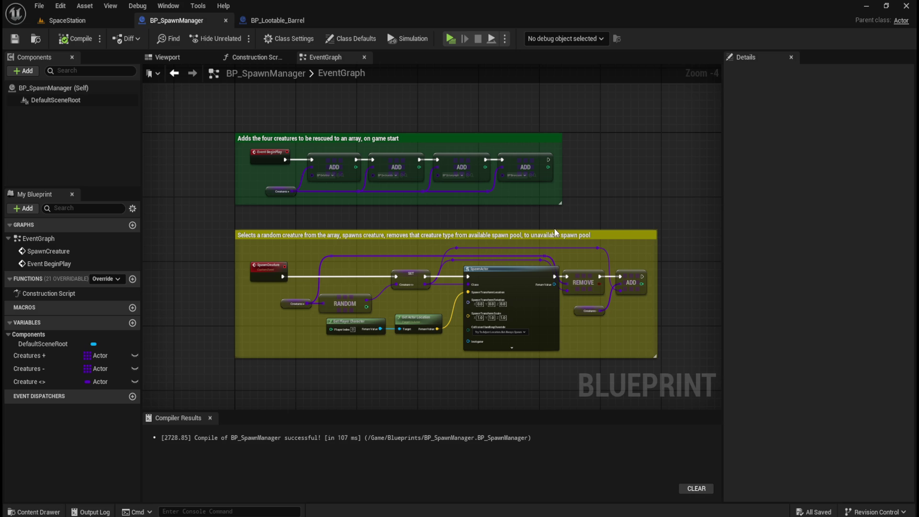
{"action": "left_click_drag", "start_coordinate": [582, 212], "coordinate": [558, 203]}
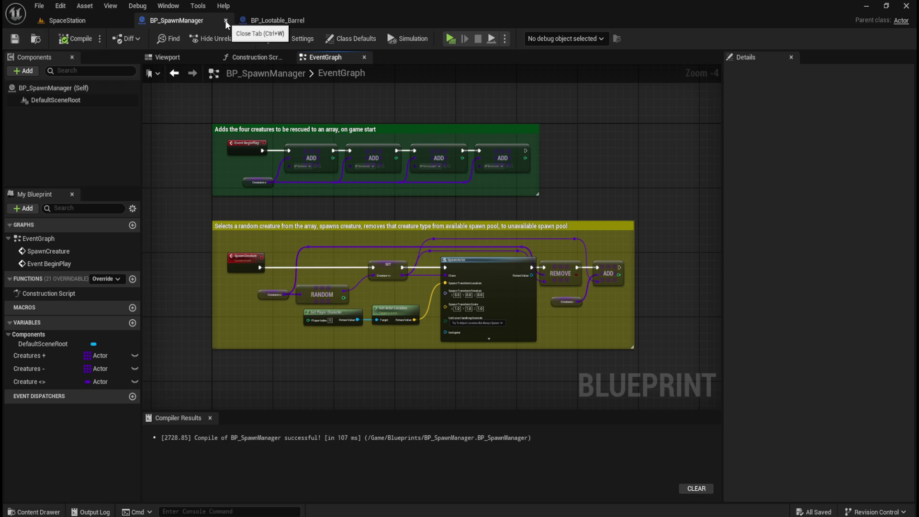
{"action": "scroll", "coordinate": [434, 220], "scroll_direction": "down", "scroll_amount": 1}
{"action": "scroll", "coordinate": [363, 186], "scroll_direction": "up", "scroll_amount": 1}
{"action": "scroll", "coordinate": [363, 190], "scroll_direction": "up", "scroll_amount": 1}
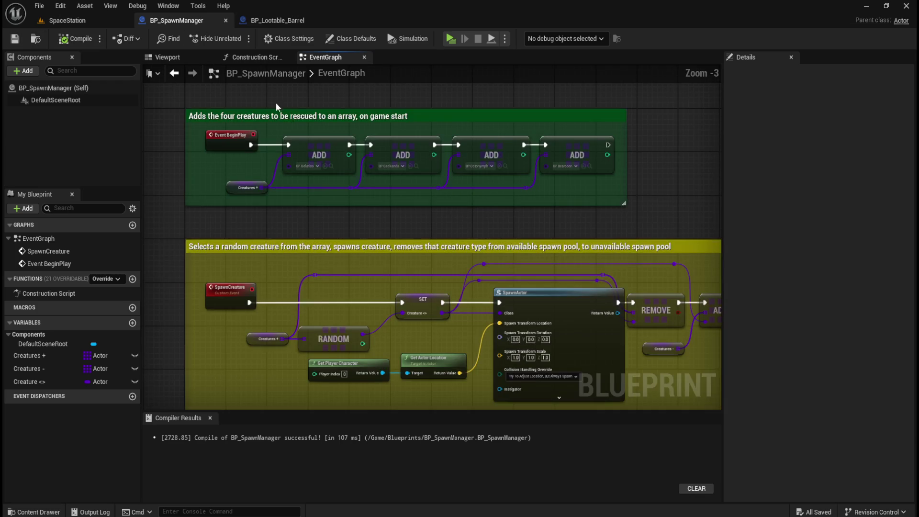
{"action": "scroll", "coordinate": [282, 138], "scroll_direction": "down", "scroll_amount": 1}
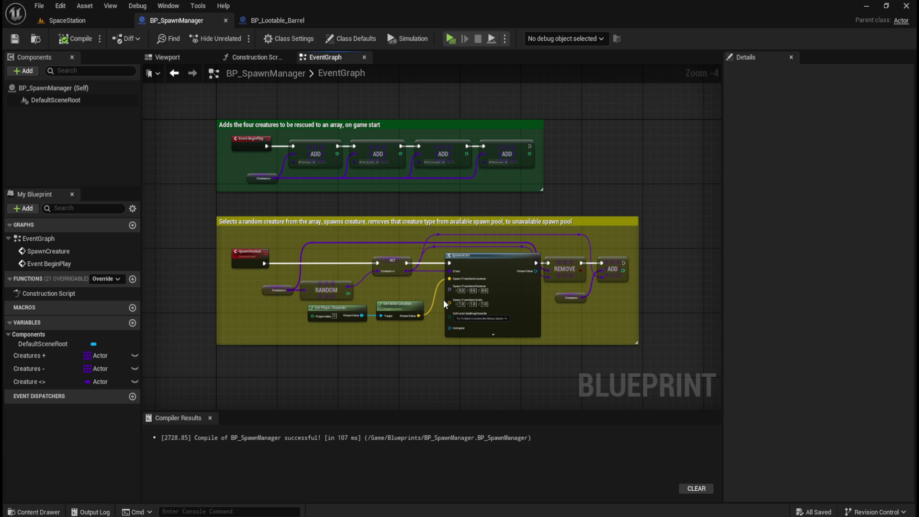
{"action": "scroll", "coordinate": [477, 321], "scroll_direction": "up", "scroll_amount": 2}
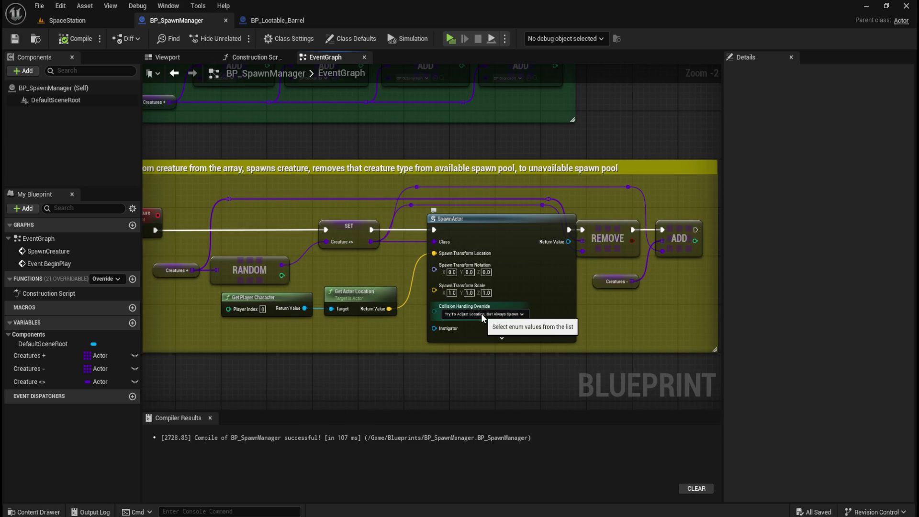
- Close BP_SpawnManager and move BP_Lootable_Barrel's graph to its Spawn Creature chain
{"action": "left_click", "coordinate": [228, 22]}
{"action": "left_click", "coordinate": [177, 22]}
{"action": "scroll", "coordinate": [433, 297], "scroll_direction": "down", "scroll_amount": 2}
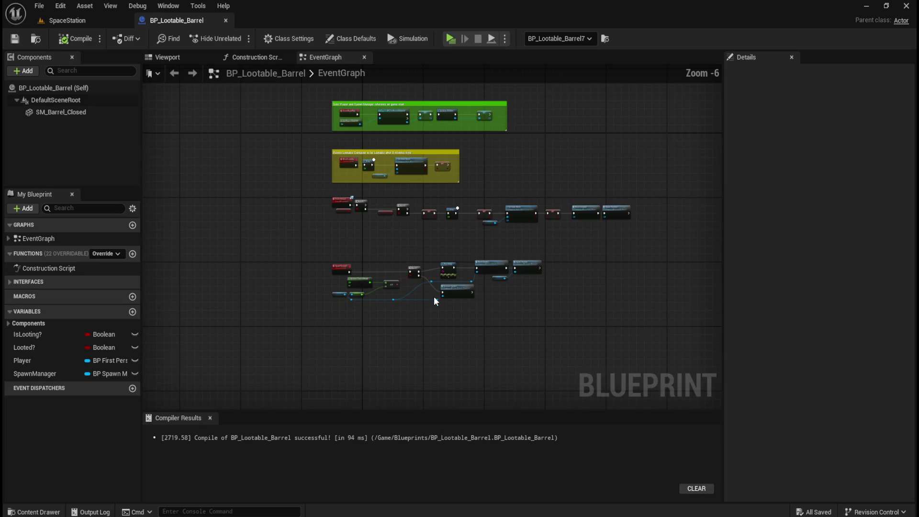
{"action": "scroll", "coordinate": [447, 130], "scroll_direction": "up", "scroll_amount": 3}
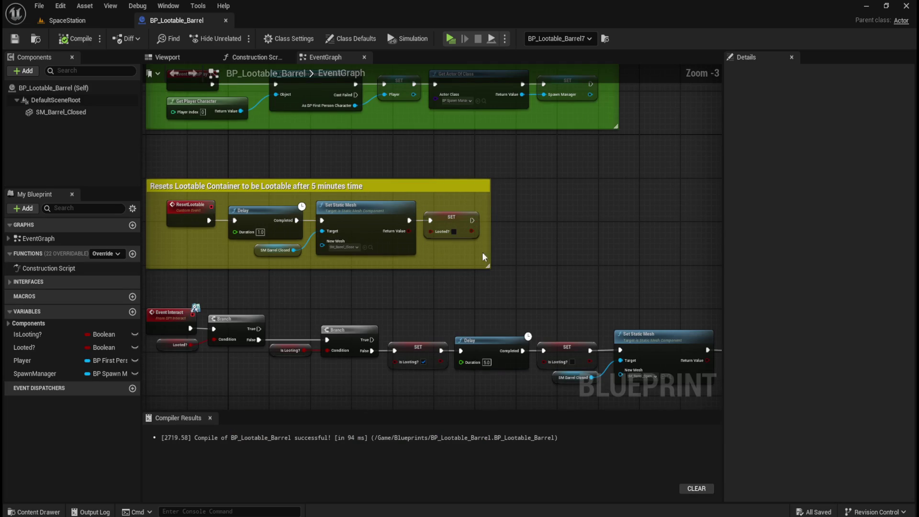
{"action": "scroll", "coordinate": [437, 271], "scroll_direction": "down", "scroll_amount": 1}
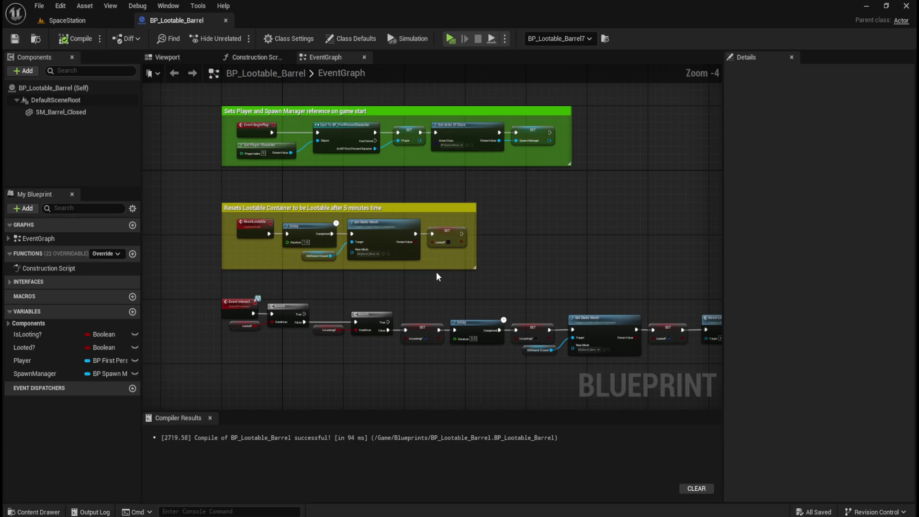
{"action": "left_click_drag", "start_coordinate": [456, 294], "coordinate": [432, 160]}
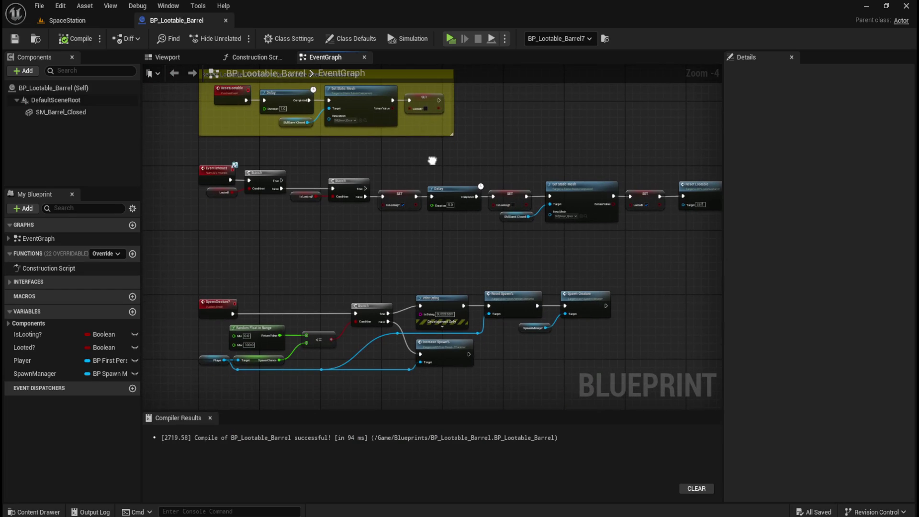
{"action": "left_click_drag", "start_coordinate": [455, 236], "coordinate": [433, 209]}
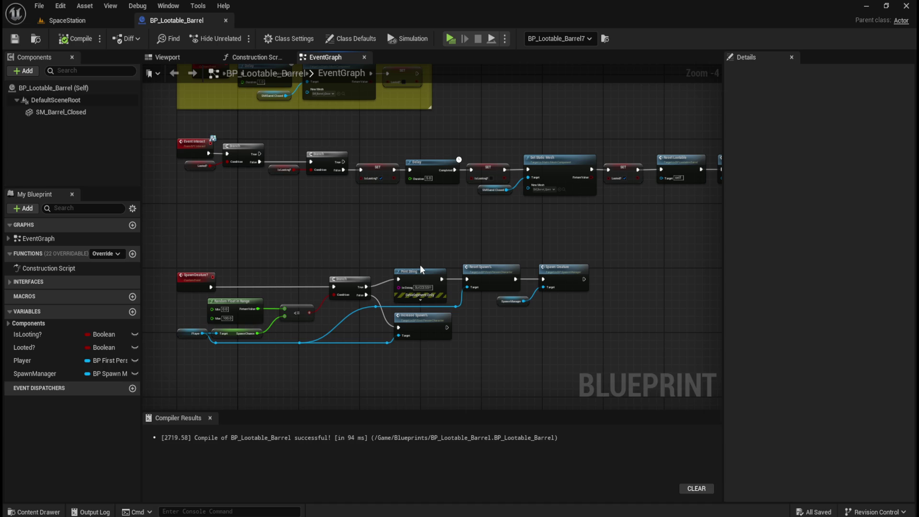
{"action": "key", "text": "ctrl+space"}
{"action": "left_click", "coordinate": [224, 360]}
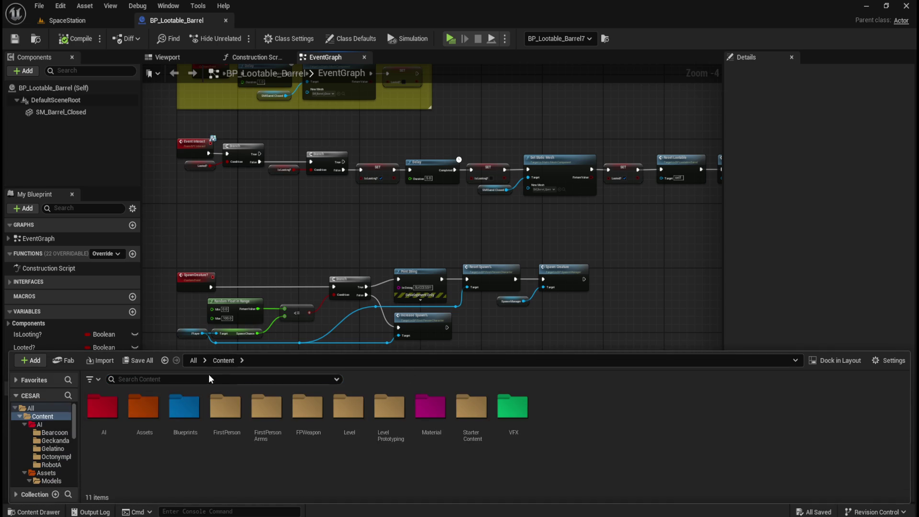
{"action": "double_click", "coordinate": [153, 412]}
{"action": "double_click", "coordinate": [156, 417]}
{"action": "left_click", "coordinate": [259, 360]}
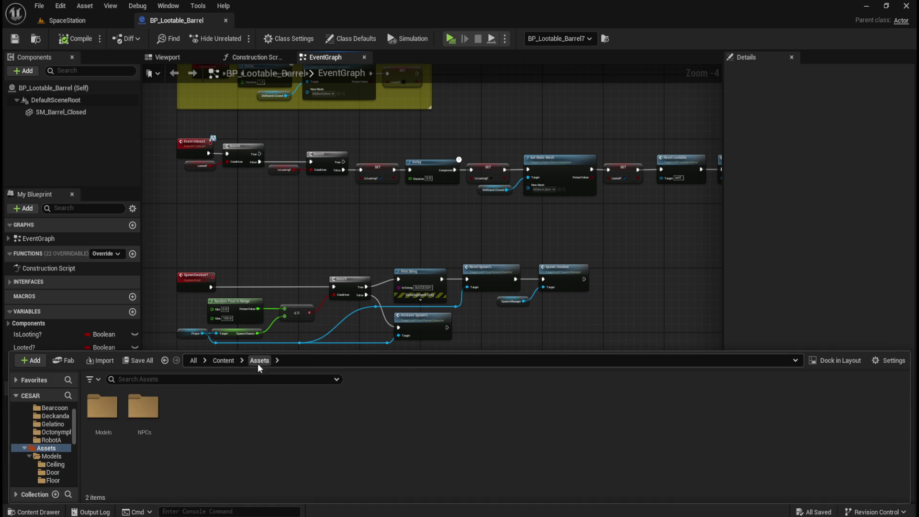
{"action": "double_click", "coordinate": [101, 410]}
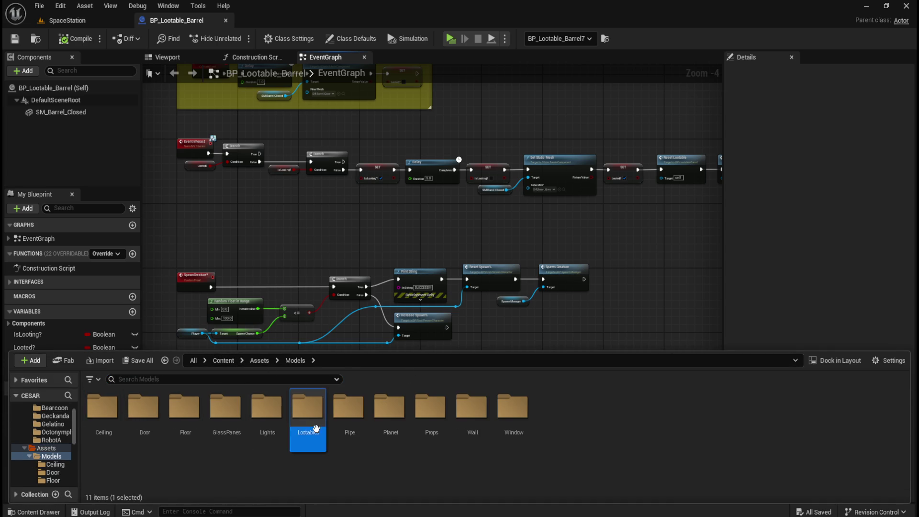
{"action": "double_click", "coordinate": [308, 409]}
{"action": "double_click", "coordinate": [102, 408]}
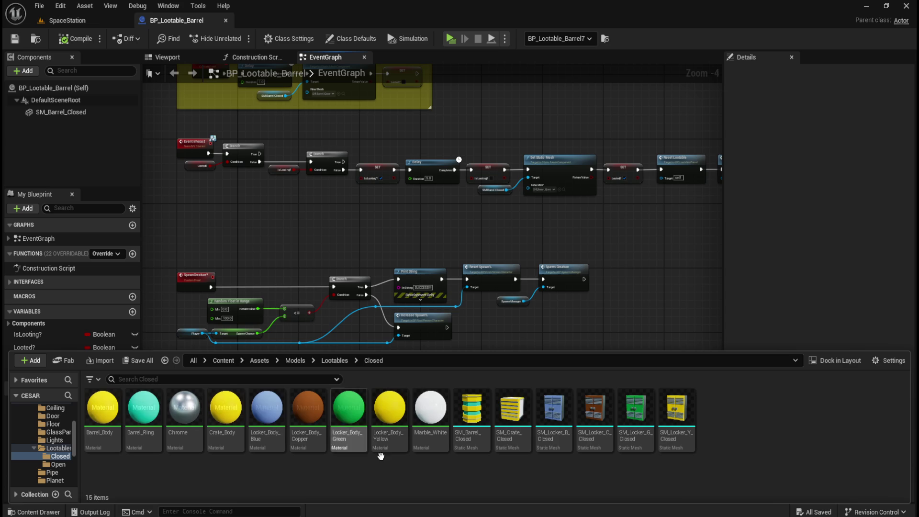
{"action": "left_click", "coordinate": [521, 421]}
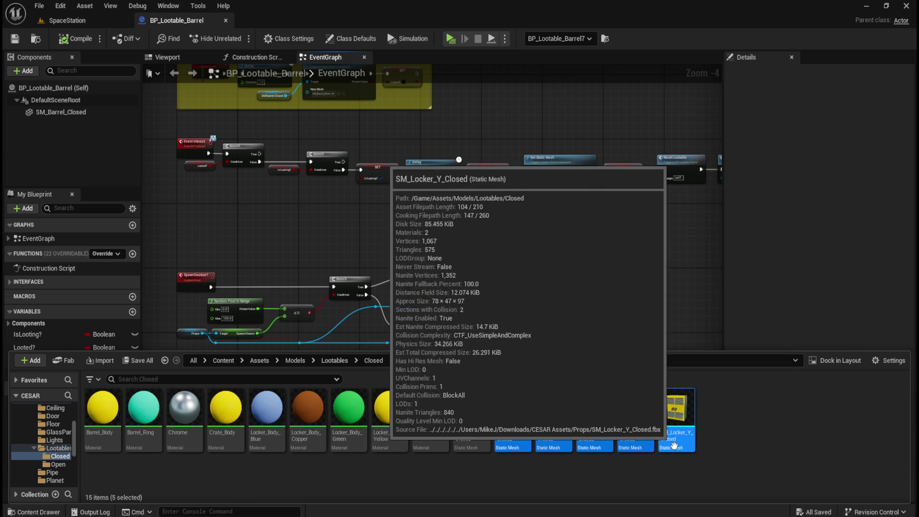
{"action": "left_click", "coordinate": [677, 412], "text": "shift"}
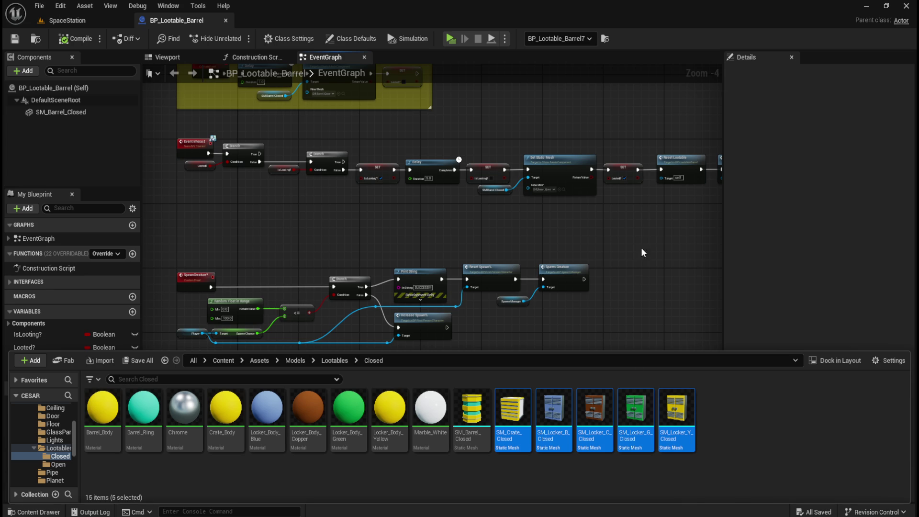
{"action": "key", "text": "F7"}
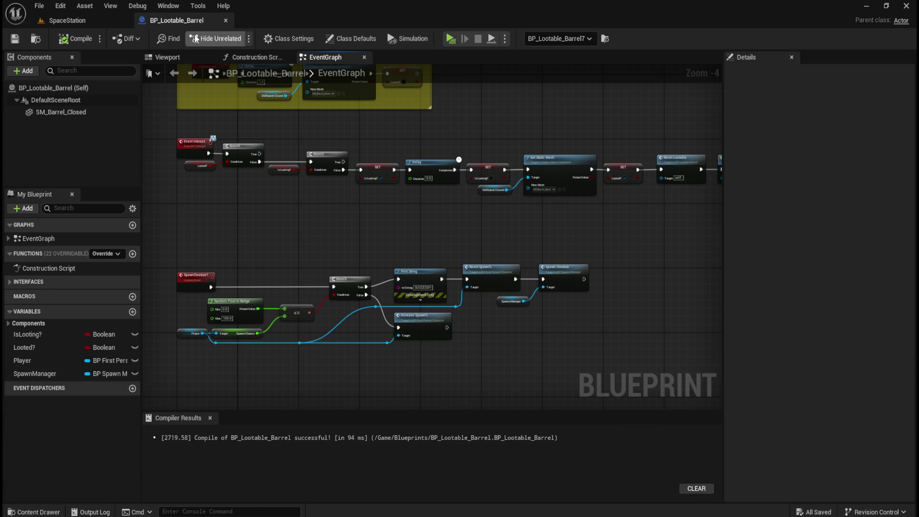
- Close BP_Lootable_Barrel and look around the SpaceStation level, selecting BP_Sky_Sphere
{"action": "left_click", "coordinate": [226, 21]}
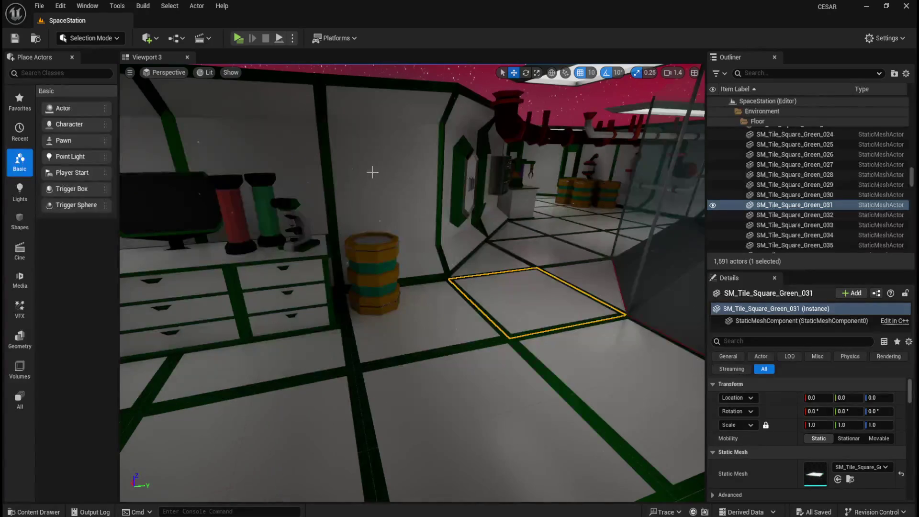
{"action": "mouse_move", "coordinate": [457, 206]}
{"action": "left_mouse_down"}
{"action": "mouse_move", "coordinate": [464, 249]}
{"action": "mouse_move", "coordinate": [463, 224]}
{"action": "left_mouse_up"}
{"action": "left_click", "coordinate": [467, 116]}
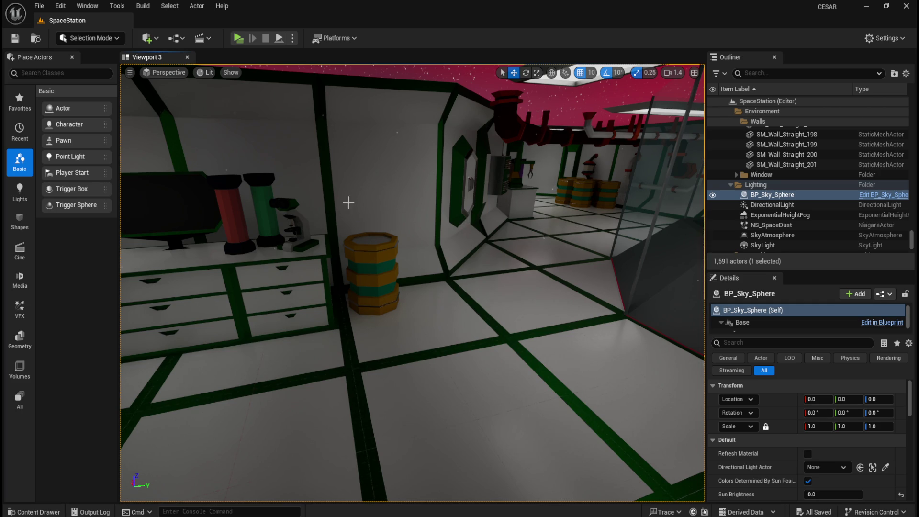
{"action": "mouse_move", "coordinate": [420, 121]}
{"action": "left_mouse_down"}
{"action": "mouse_move", "coordinate": [459, 88]}
{"action": "mouse_move", "coordinate": [412, 94]}
{"action": "left_mouse_up"}
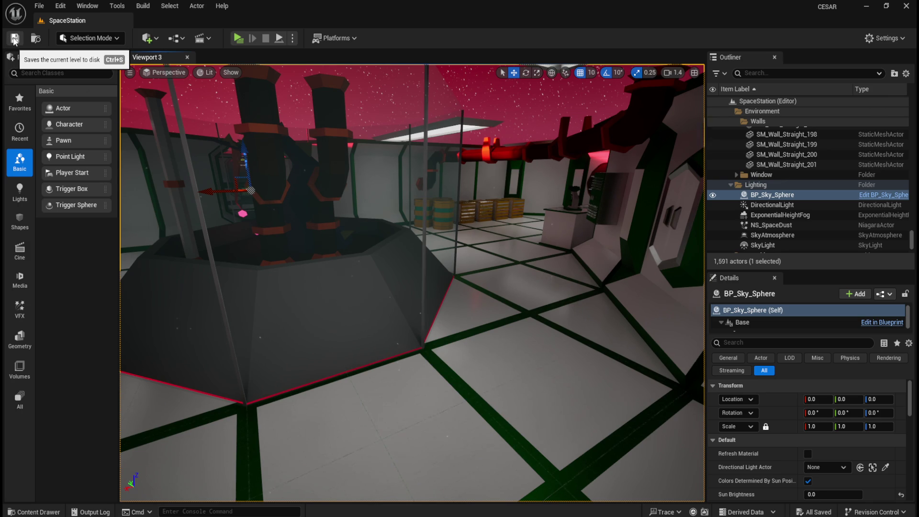
- Save the SpaceStation level, then save all project assets with File > Save All
{"action": "left_click", "coordinate": [14, 41]}
{"action": "left_click", "coordinate": [39, 6]}
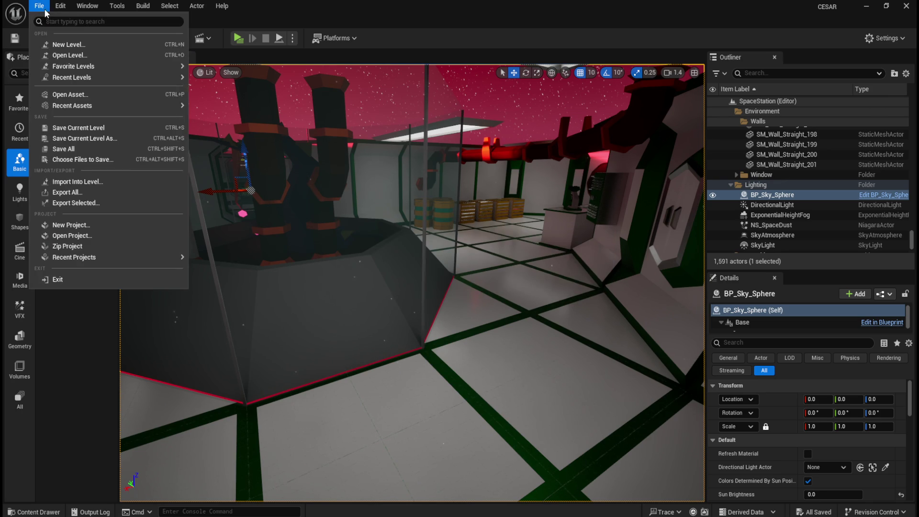
{"action": "left_click", "coordinate": [67, 149]}
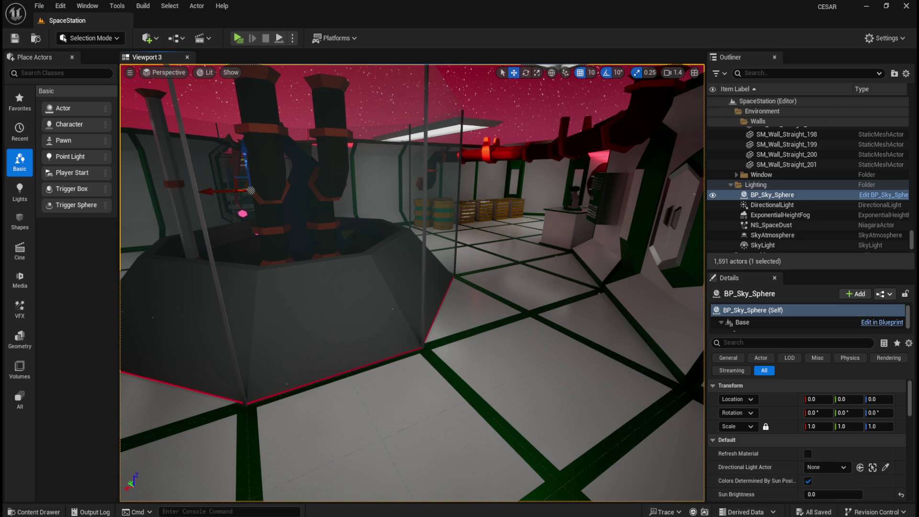
{"action": "key", "text": "ctrl+space"}
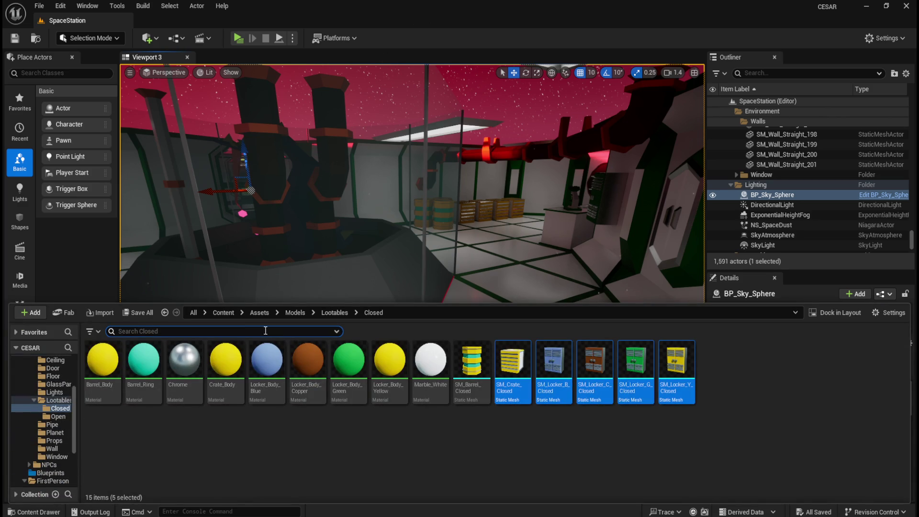
{"action": "left_click", "coordinate": [257, 312]}
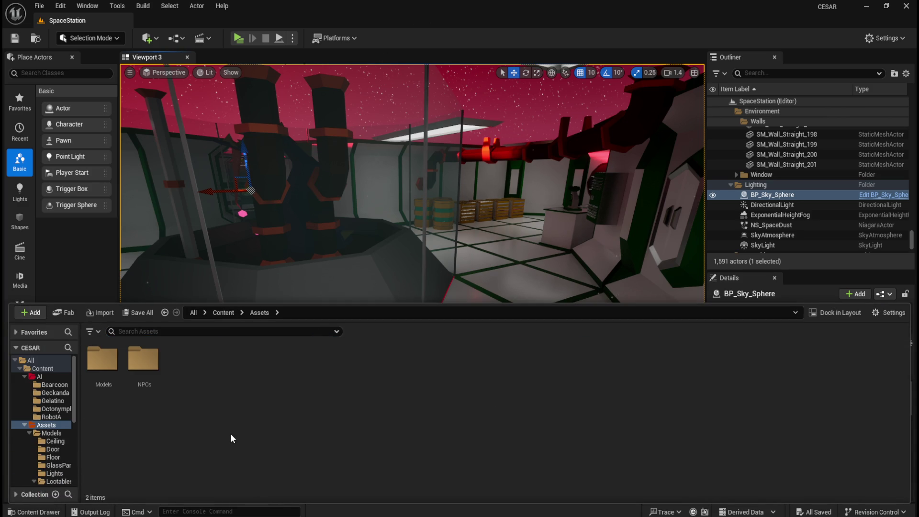
{"action": "left_click", "coordinate": [228, 312]}
{"action": "double_click", "coordinate": [143, 378]}
{"action": "left_click", "coordinate": [228, 314]}
{"action": "double_click", "coordinate": [143, 378]}
{"action": "left_click", "coordinate": [223, 312]}
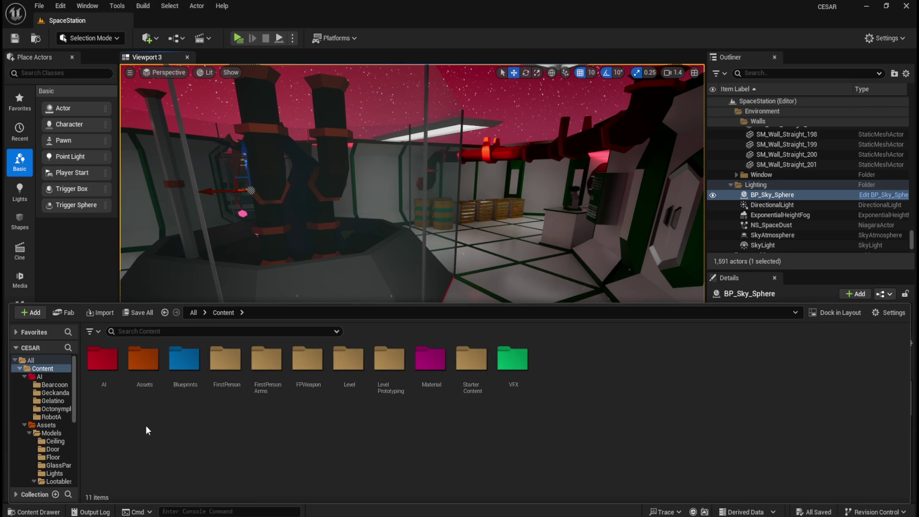
{"action": "double_click", "coordinate": [144, 368]}
{"action": "left_click", "coordinate": [115, 367]}
{"action": "double_click", "coordinate": [115, 368]}
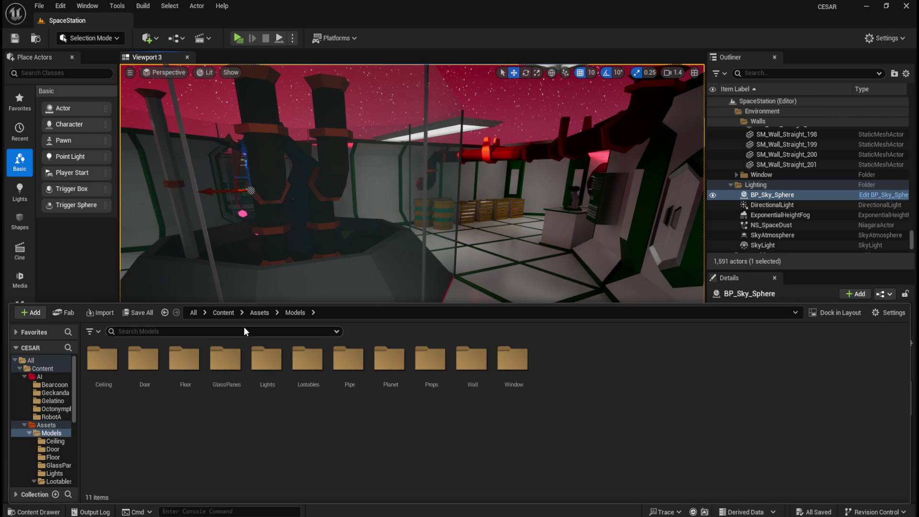
{"action": "left_click", "coordinate": [265, 312]}
{"action": "double_click", "coordinate": [152, 355]}
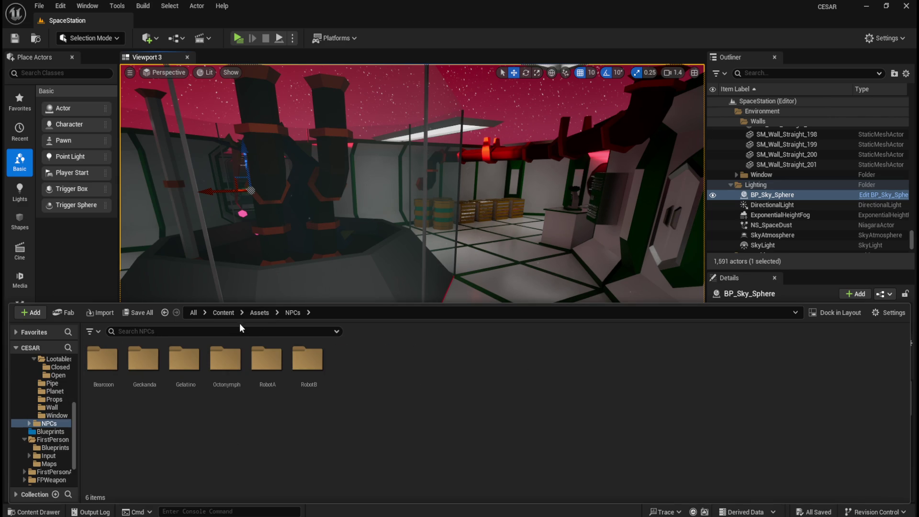
{"action": "double_click", "coordinate": [225, 359]}
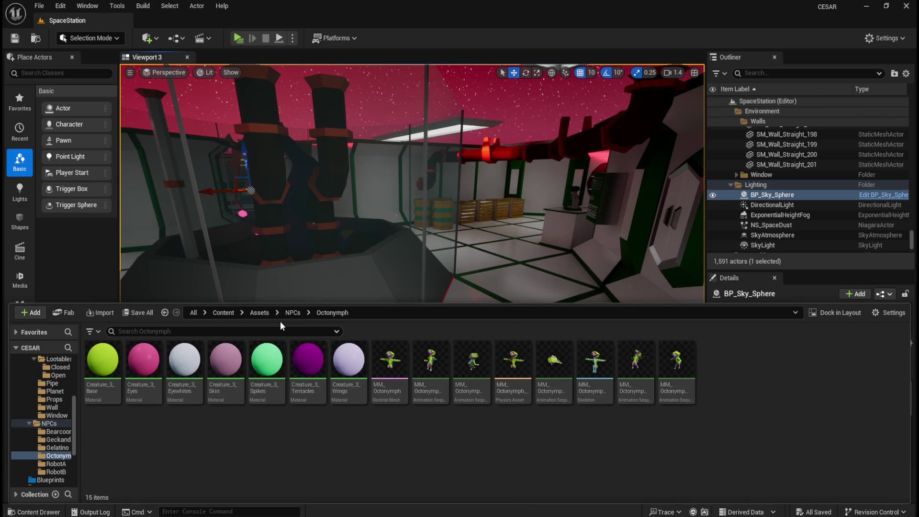
{"action": "left_click", "coordinate": [294, 314]}
{"action": "left_click", "coordinate": [225, 313]}
{"action": "left_click", "coordinate": [115, 368]}
{"action": "double_click", "coordinate": [120, 371]}
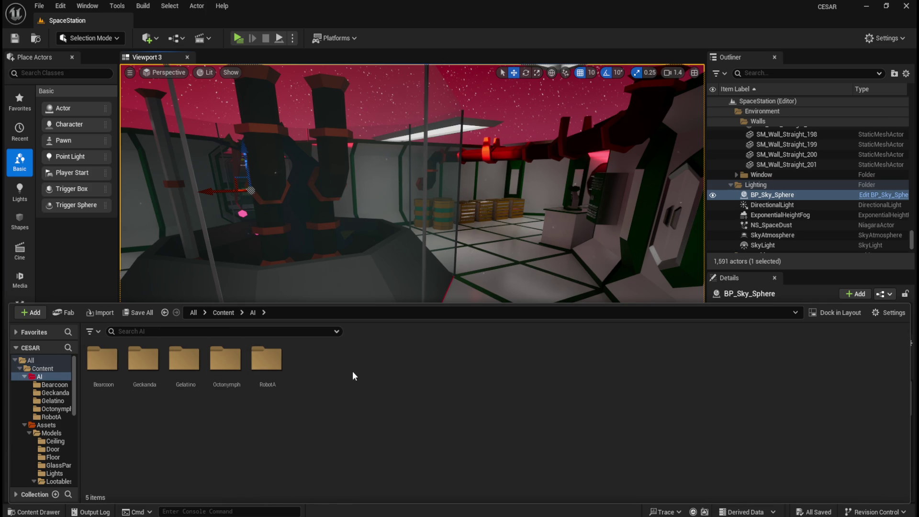
{"action": "left_click", "coordinate": [223, 312]}
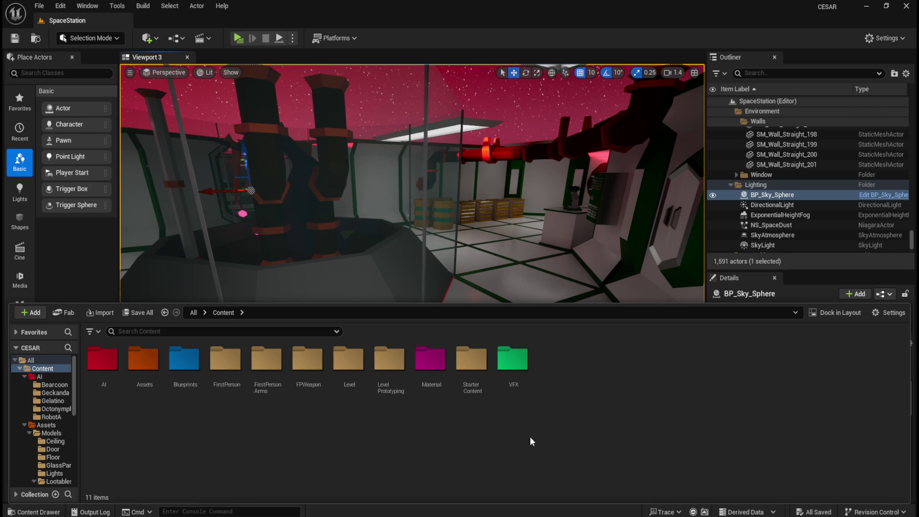
{"action": "double_click", "coordinate": [154, 368]}
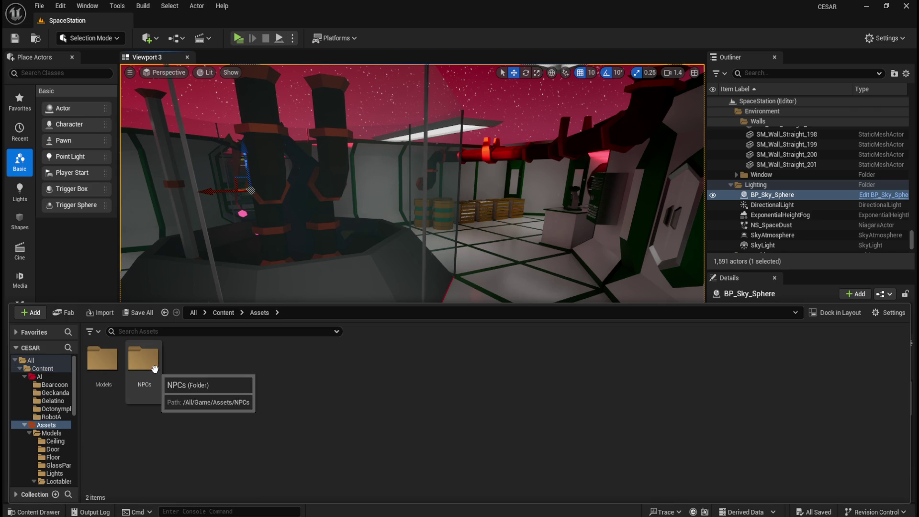
{"action": "left_click", "coordinate": [217, 313]}
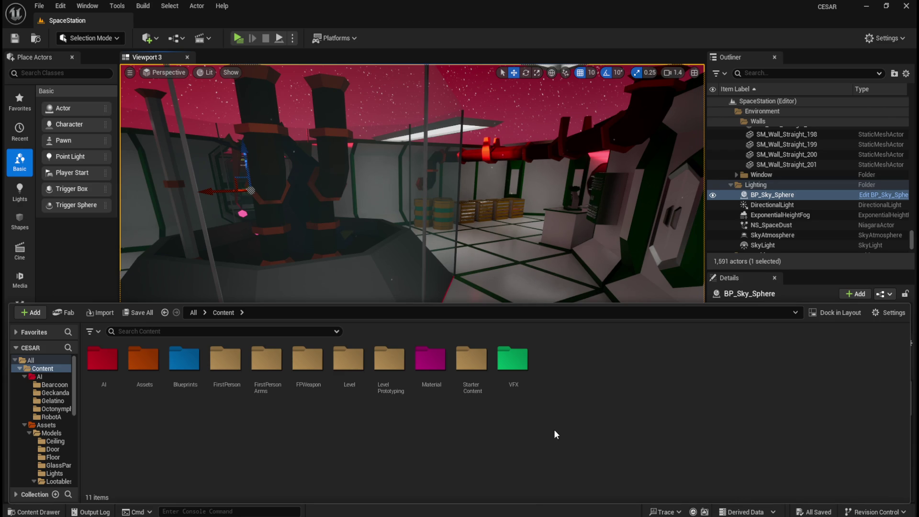
{"action": "double_click", "coordinate": [143, 361]}
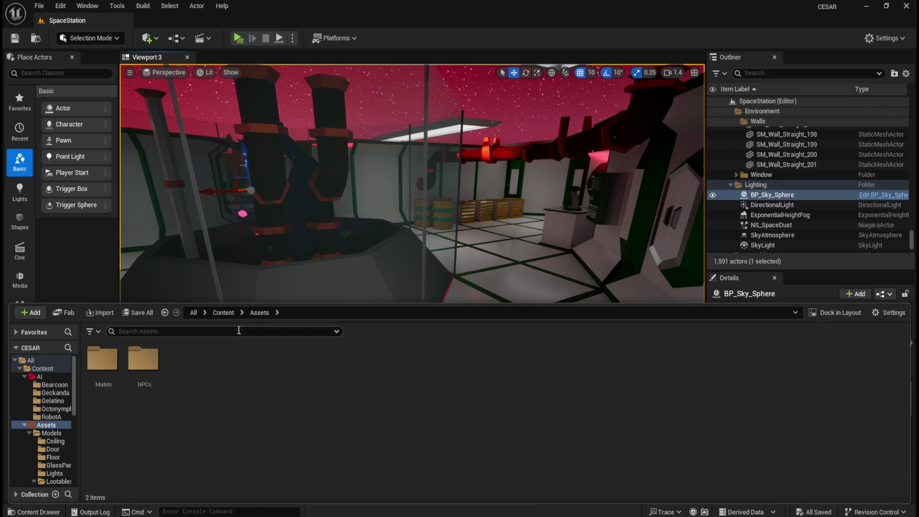
{"action": "left_click", "coordinate": [228, 316]}
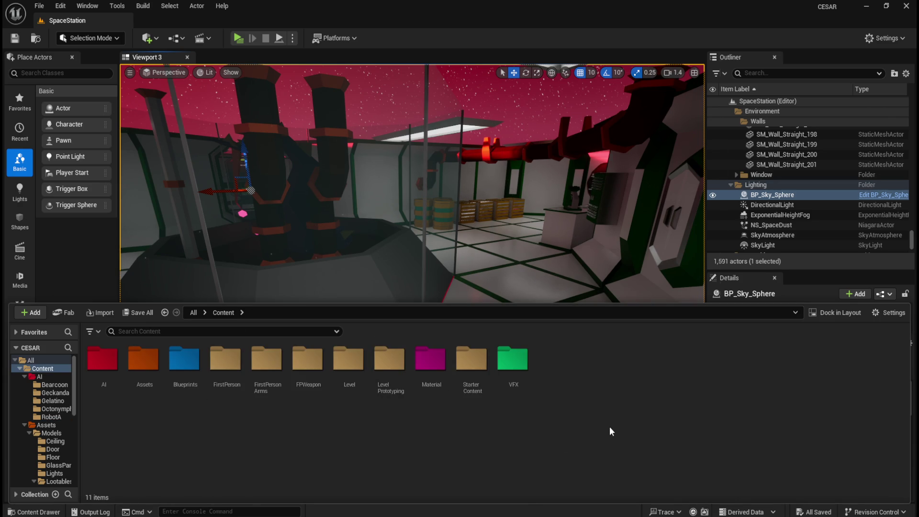
- Create a new folder named Audio in Content
{"action": "right_click", "coordinate": [609, 428]}
{"action": "left_click", "coordinate": [699, 99]}
{"action": "type", "text": "Audio"}
{"action": "key", "text": "Return"}
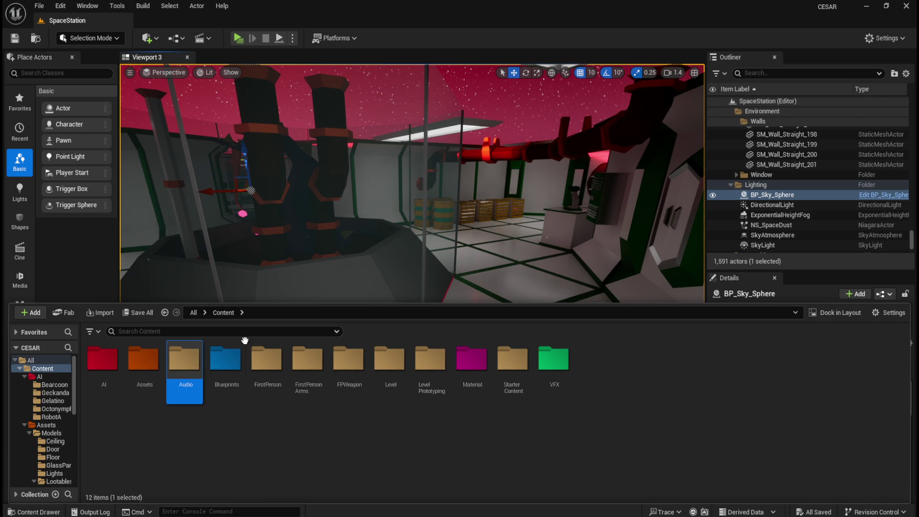
- Give the Audio folder a custom light grey colour and open it
{"action": "right_click", "coordinate": [197, 368]}
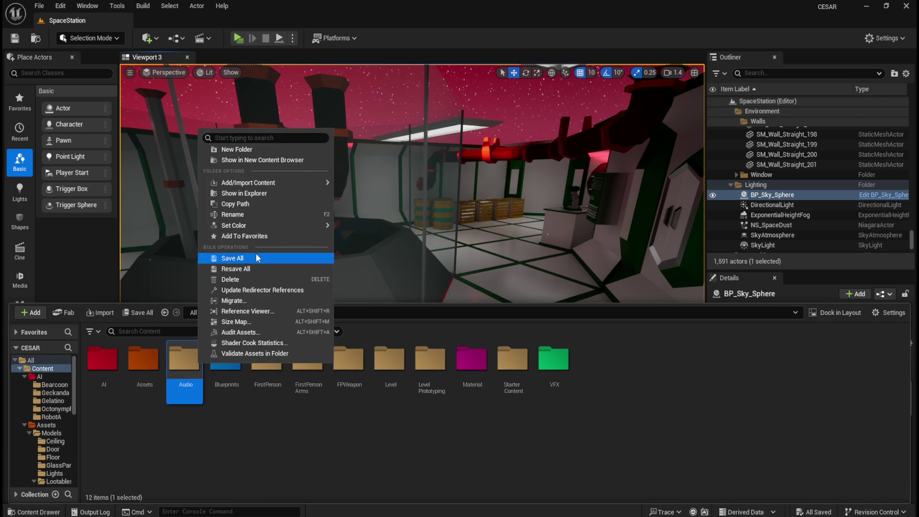
{"action": "mouse_move", "coordinate": [265, 227]}
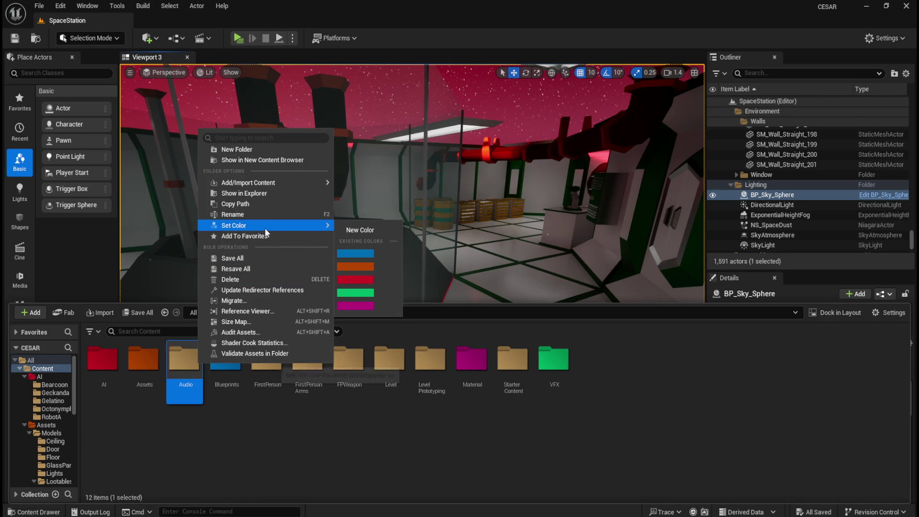
{"action": "left_click", "coordinate": [368, 229]}
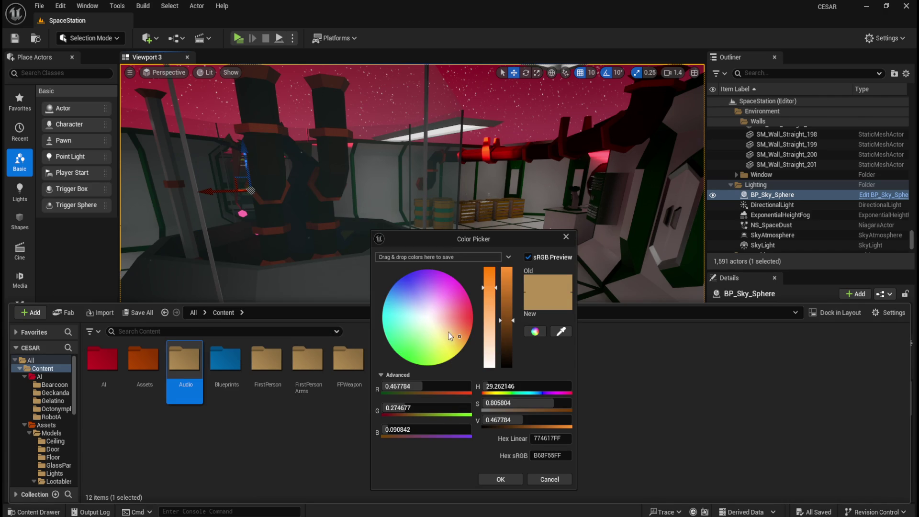
{"action": "left_click", "coordinate": [427, 317]}
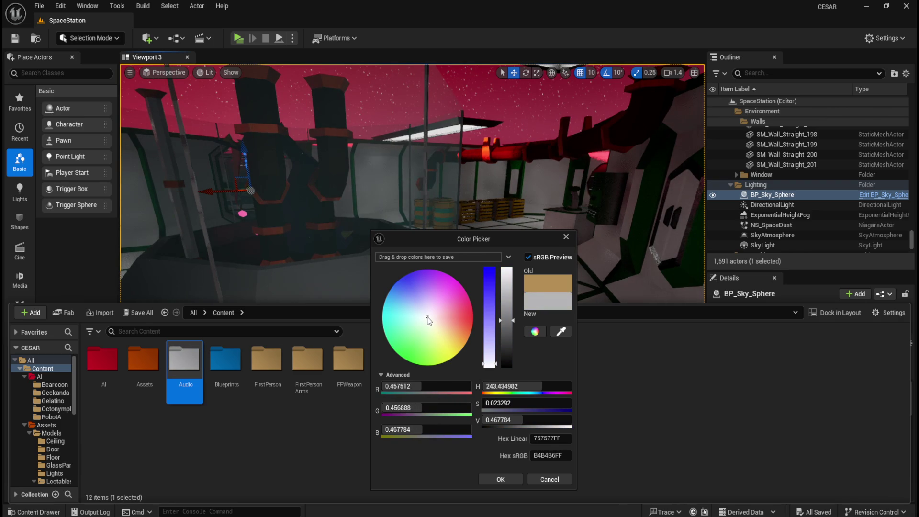
{"action": "left_click_drag", "start_coordinate": [511, 320], "coordinate": [515, 312]}
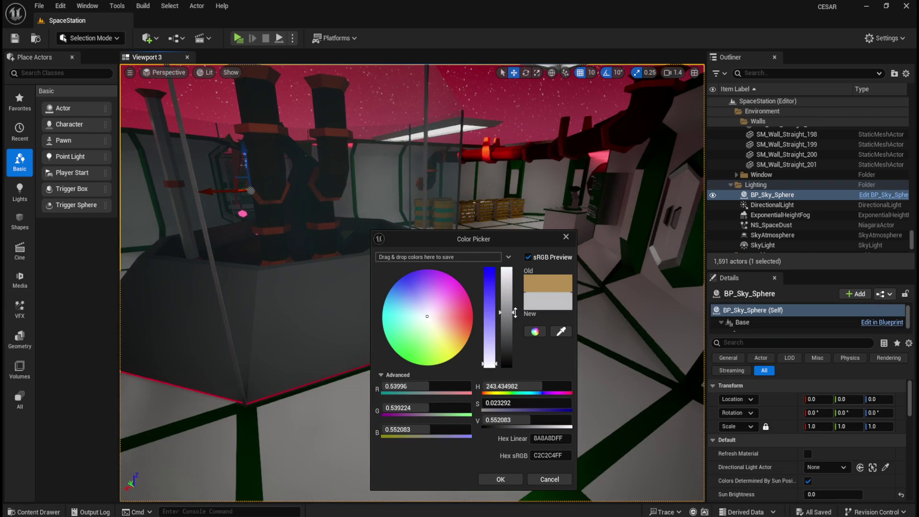
{"action": "left_click", "coordinate": [501, 479]}
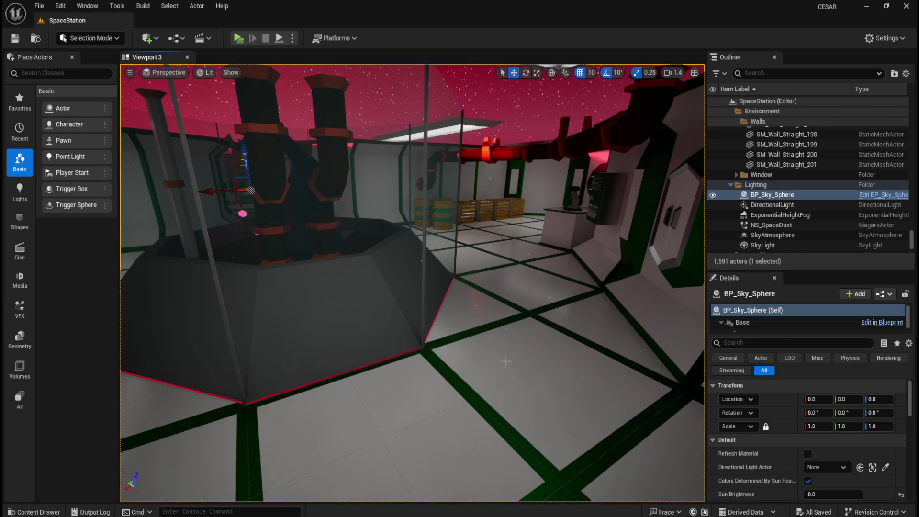
{"action": "left_click", "coordinate": [33, 512]}
{"action": "double_click", "coordinate": [185, 364]}
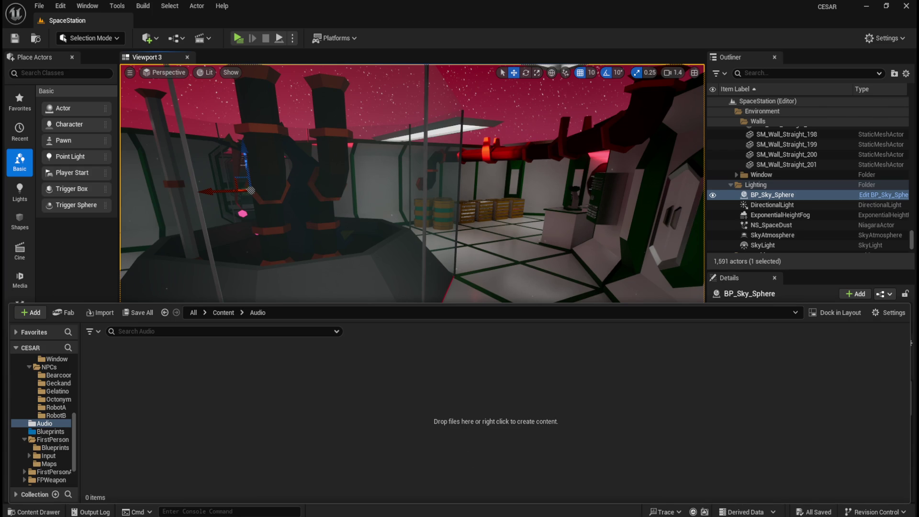
- Import Robot_Footstep_1 to Robot_Footstep_4 into Audio and play each one
{"action": "mouse_move", "coordinate": [455, 361]}
{"action": "left_mouse_down"}
{"action": "mouse_move", "coordinate": [359, 420]}
{"action": "mouse_move", "coordinate": [352, 411]}
{"action": "left_mouse_up"}
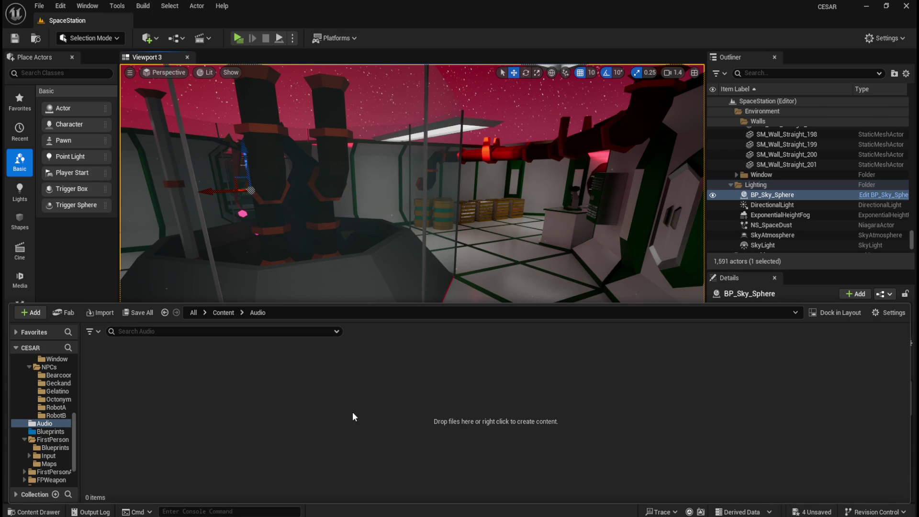
{"action": "left_click", "coordinate": [343, 413]}
{"action": "left_click", "coordinate": [102, 360]}
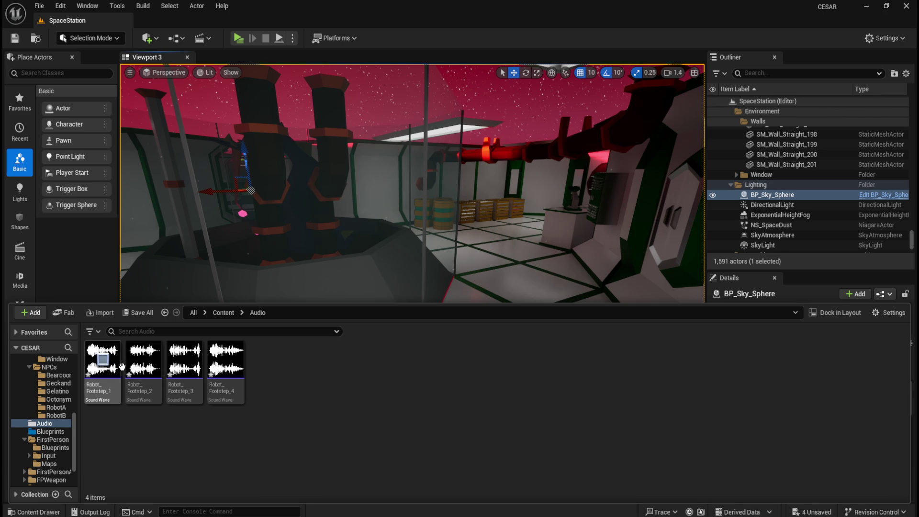
{"action": "left_click", "coordinate": [144, 360]}
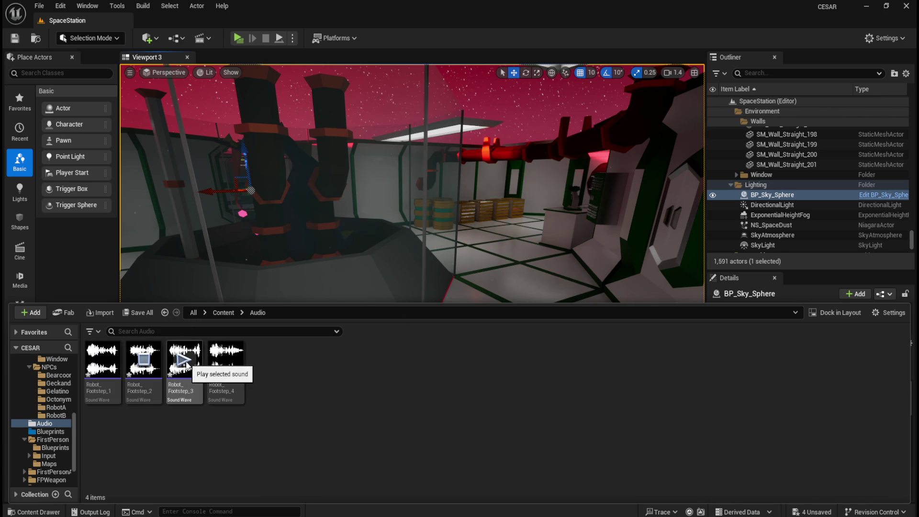
{"action": "left_click", "coordinate": [184, 360]}
{"action": "left_click", "coordinate": [226, 360]}
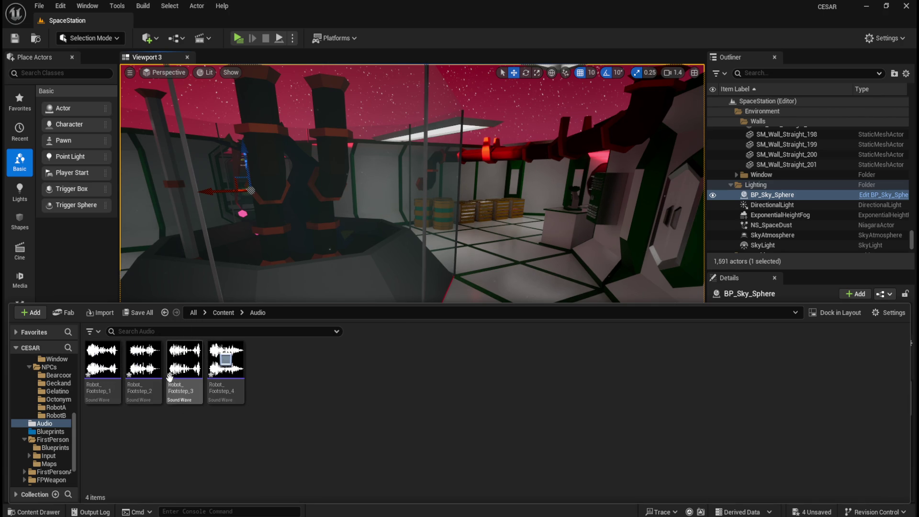
- Replay footsteps 1, 2 and 4 to compare, then dismiss the creation menu
{"action": "left_click", "coordinate": [102, 360]}
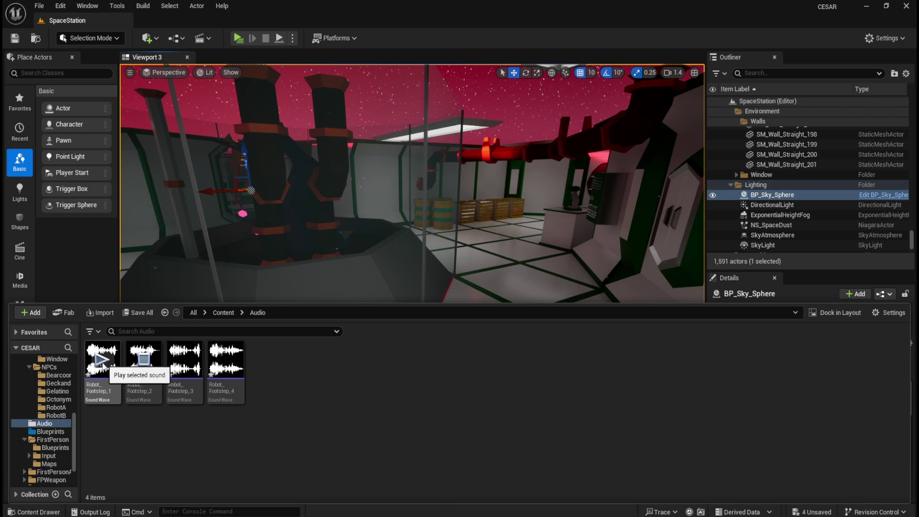
{"action": "left_click", "coordinate": [144, 363]}
{"action": "left_click", "coordinate": [225, 360]}
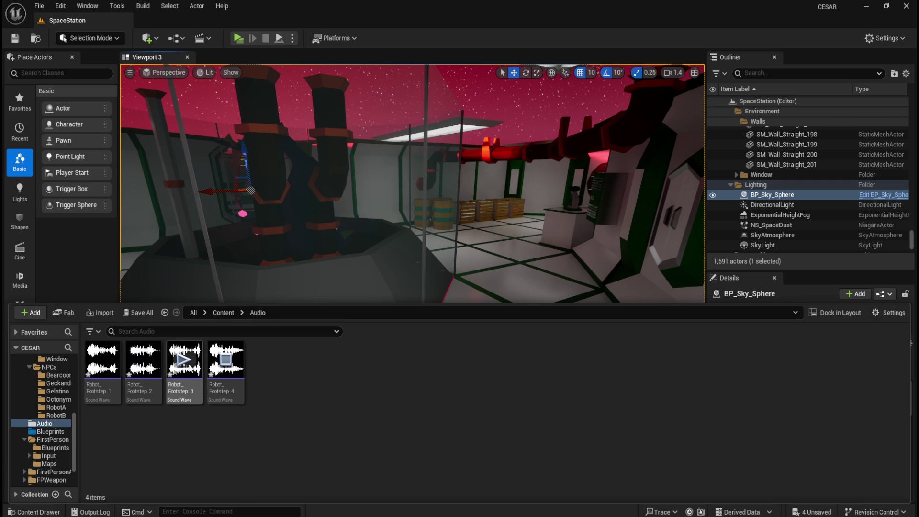
{"action": "left_click", "coordinate": [103, 361]}
{"action": "left_click", "coordinate": [225, 360]}
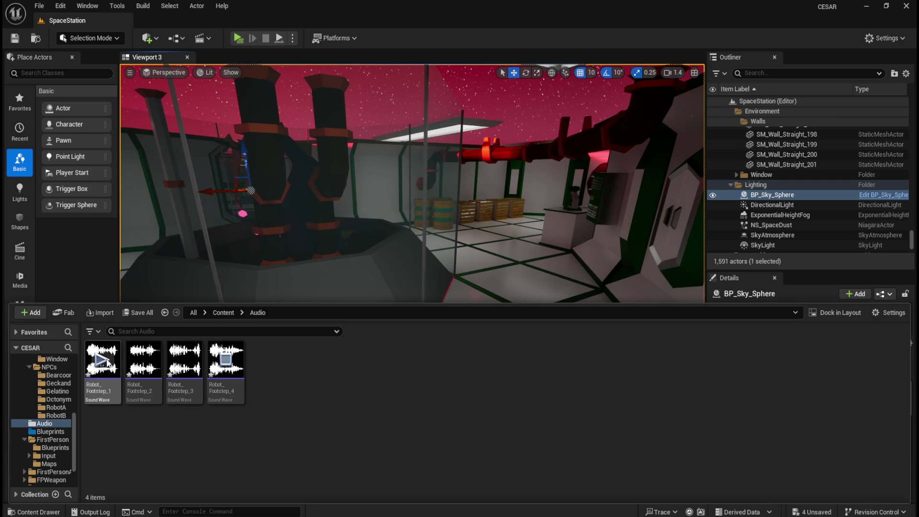
{"action": "left_click", "coordinate": [140, 361]}
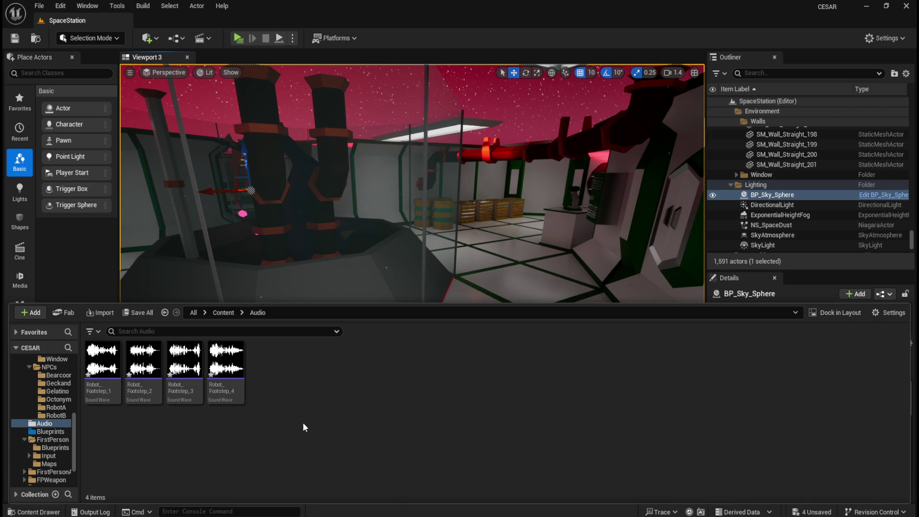
{"action": "right_click", "coordinate": [340, 427]}
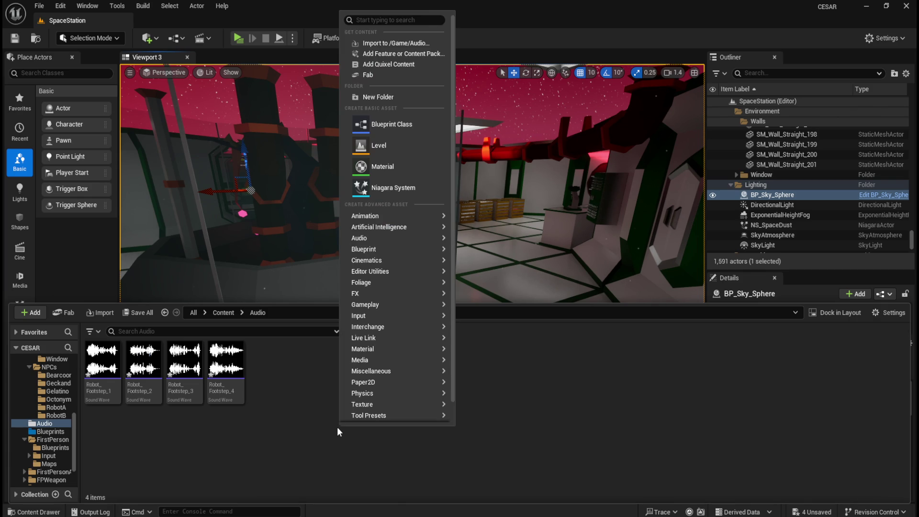
{"action": "left_click", "coordinate": [346, 446]}
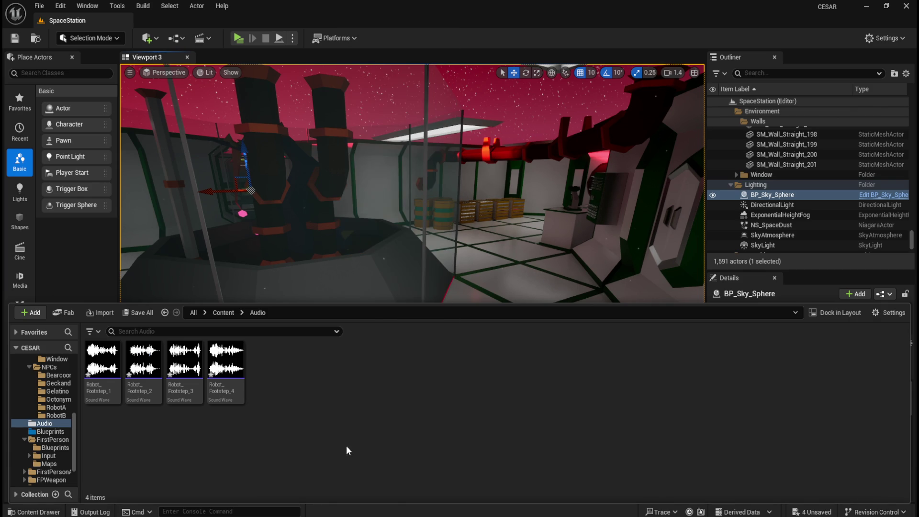
- In the ThreadsOfDestiny reference project, open ATT_Arrow from Content/Audio/_Attenuation
{"action": "mouse_move", "coordinate": [533, 515]}
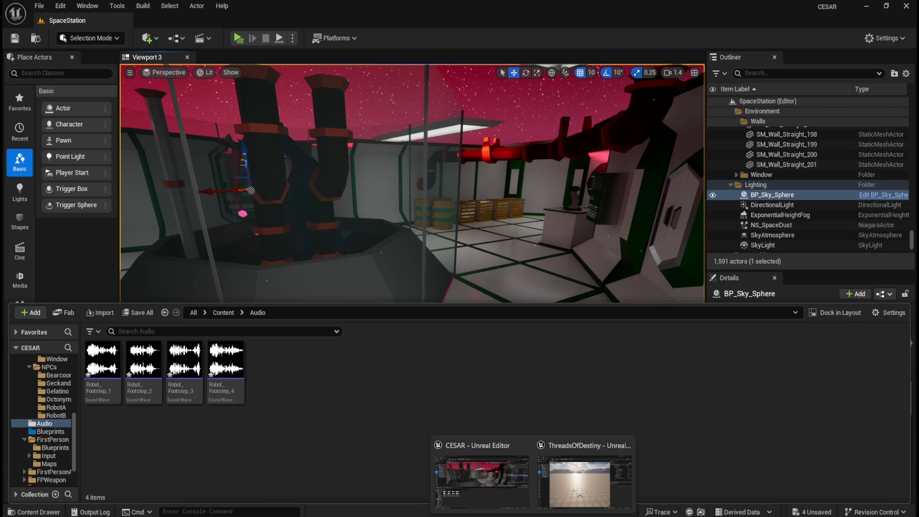
{"action": "left_click", "coordinate": [568, 498]}
{"action": "key", "text": "ctrl+space"}
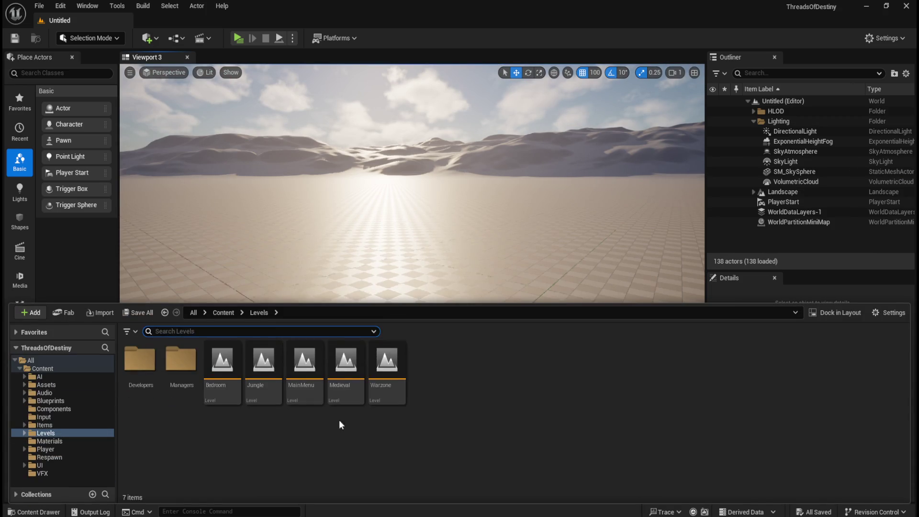
{"action": "left_click", "coordinate": [228, 314]}
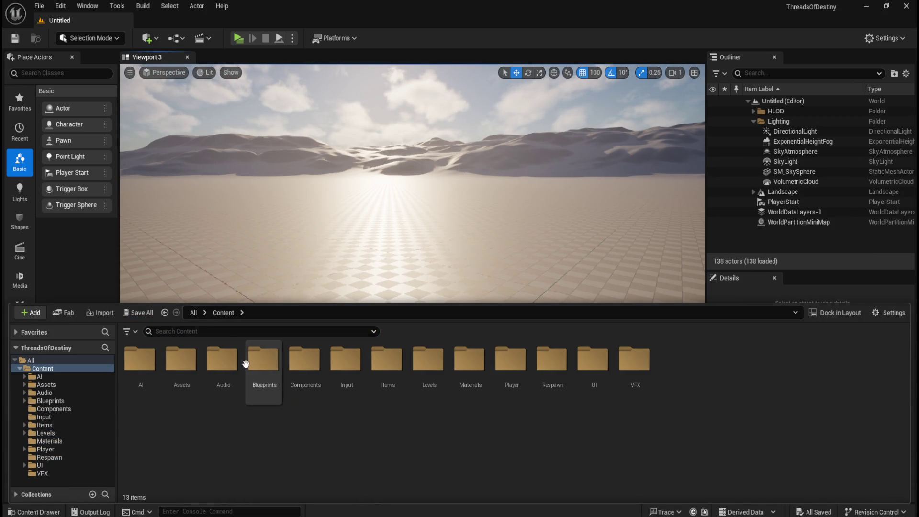
{"action": "double_click", "coordinate": [223, 364]}
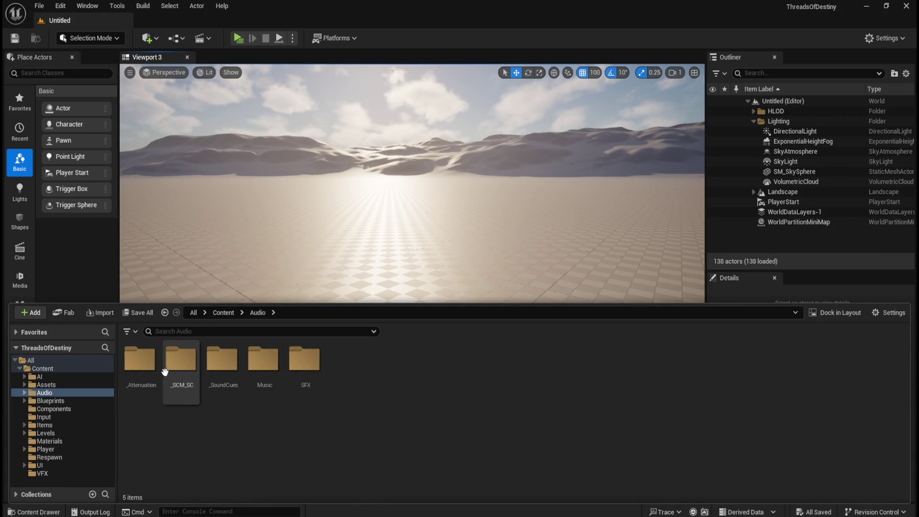
{"action": "double_click", "coordinate": [143, 368]}
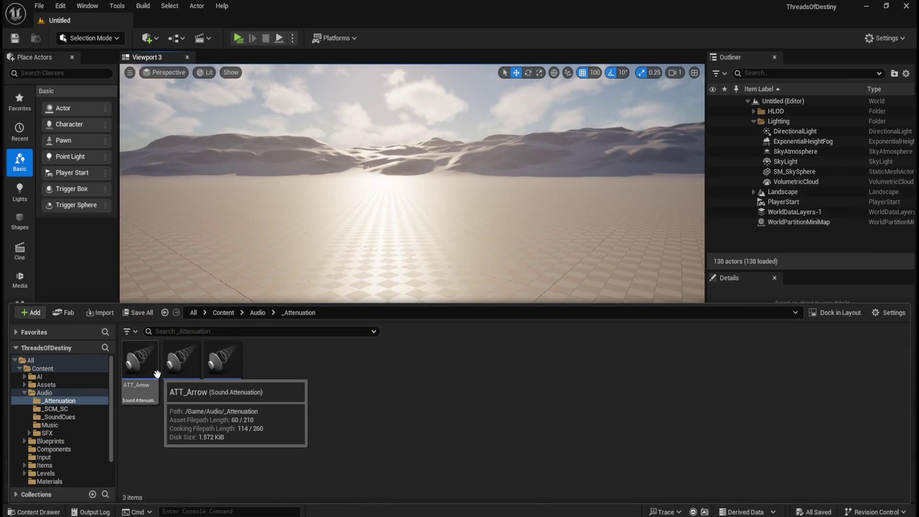
{"action": "double_click", "coordinate": [156, 374]}
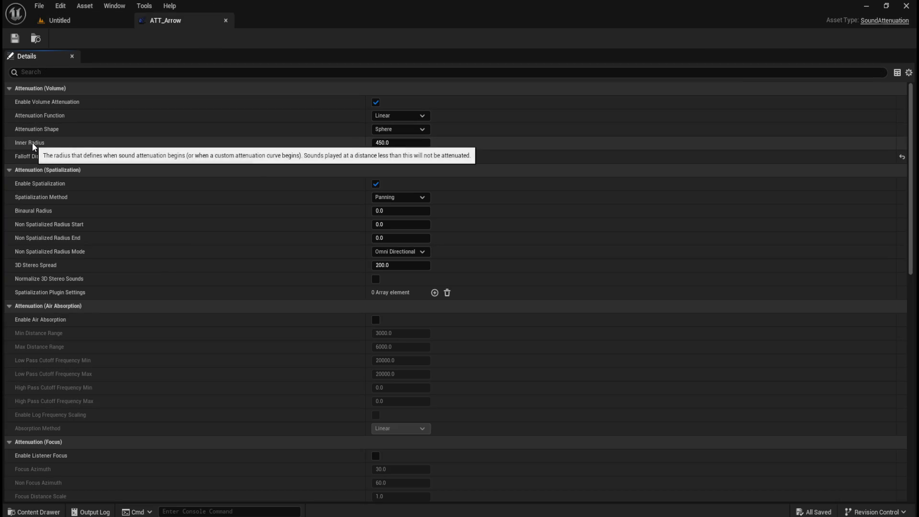
- Confirm ATT_Arrow uses a Linear attenuation function and Sphere shape, then return to the level
{"action": "left_click", "coordinate": [419, 116]}
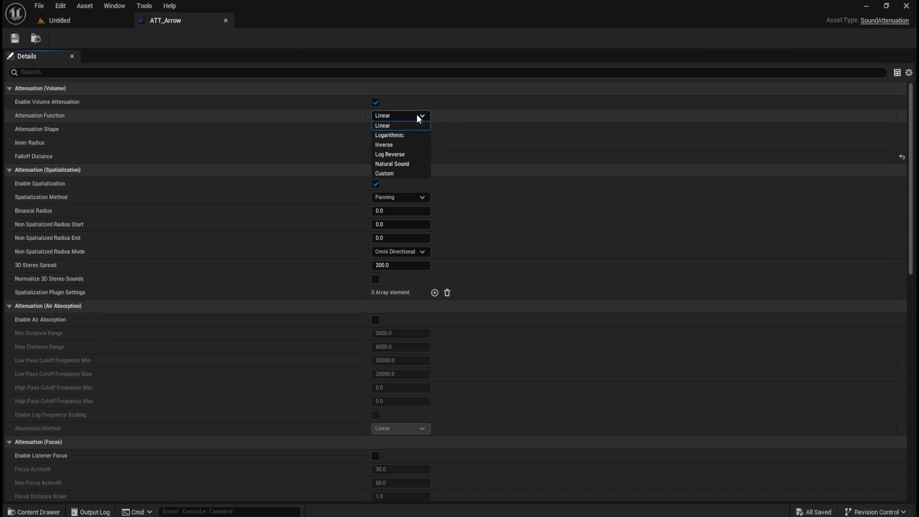
{"action": "left_click", "coordinate": [422, 124]}
{"action": "left_click", "coordinate": [414, 130]}
{"action": "left_click", "coordinate": [413, 139]}
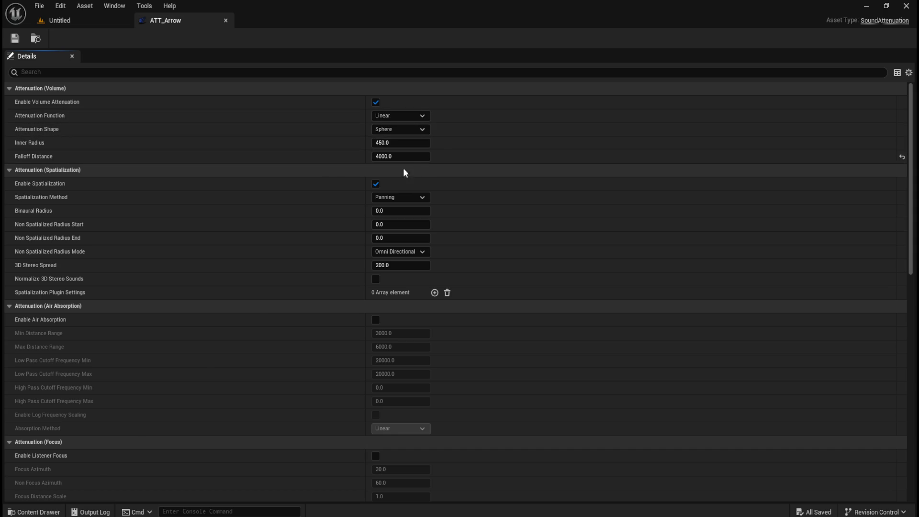
{"action": "left_click", "coordinate": [98, 22]}
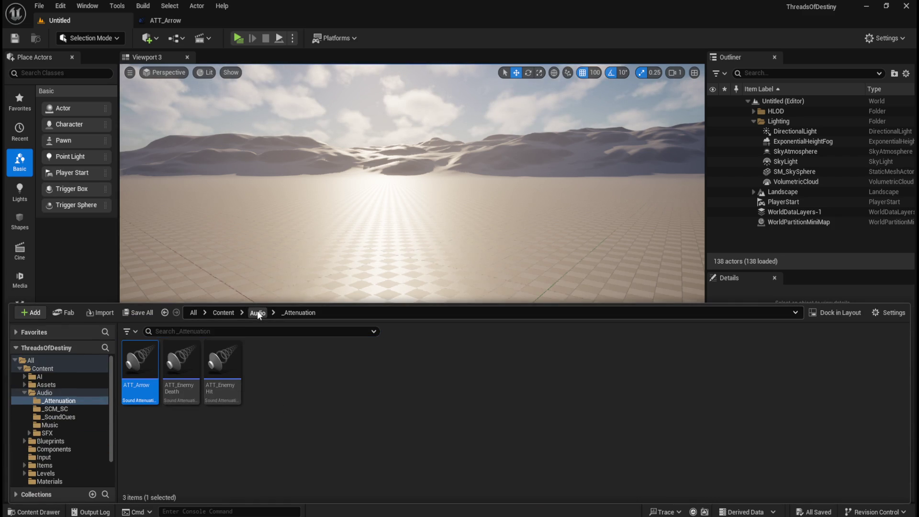
- Browse the reference Audio subfolders Music, SFX and _SoundCues, finishing in _SCM_SC with its sound classes
{"action": "left_click", "coordinate": [257, 312]}
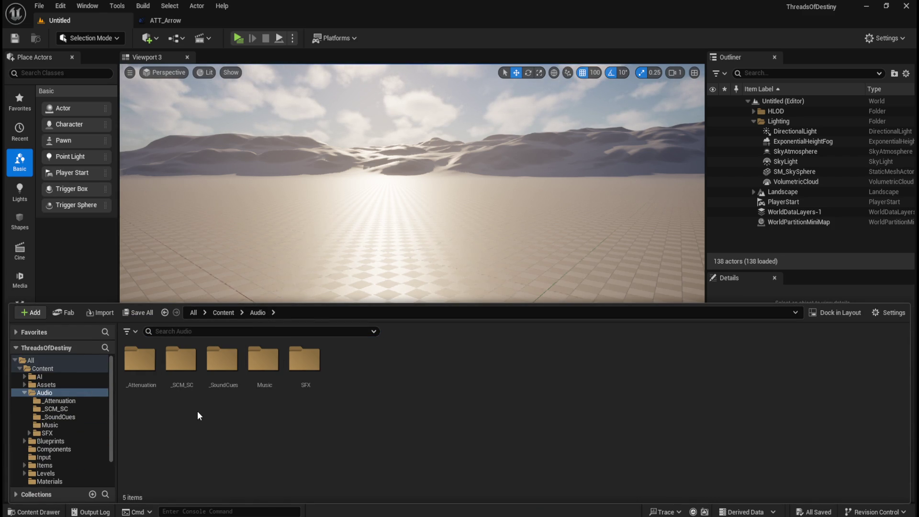
{"action": "double_click", "coordinate": [263, 362]}
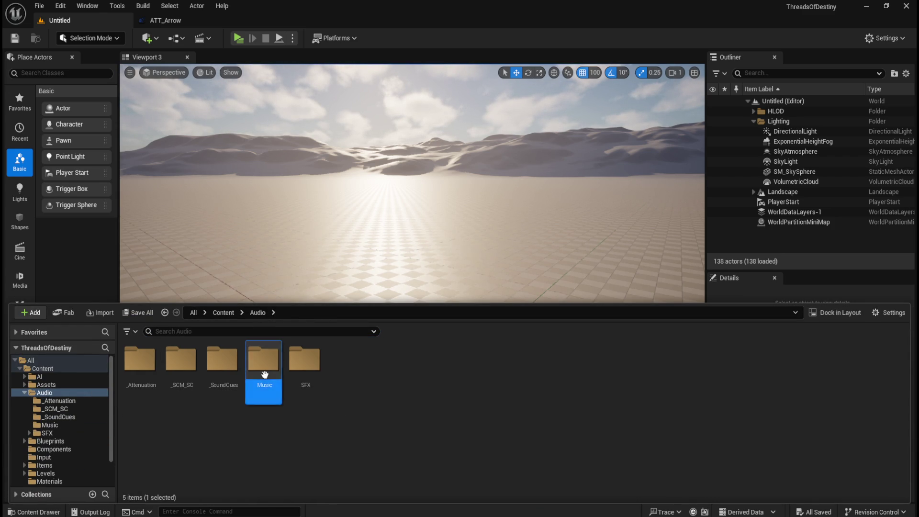
{"action": "left_click", "coordinate": [257, 313]}
{"action": "double_click", "coordinate": [304, 360]}
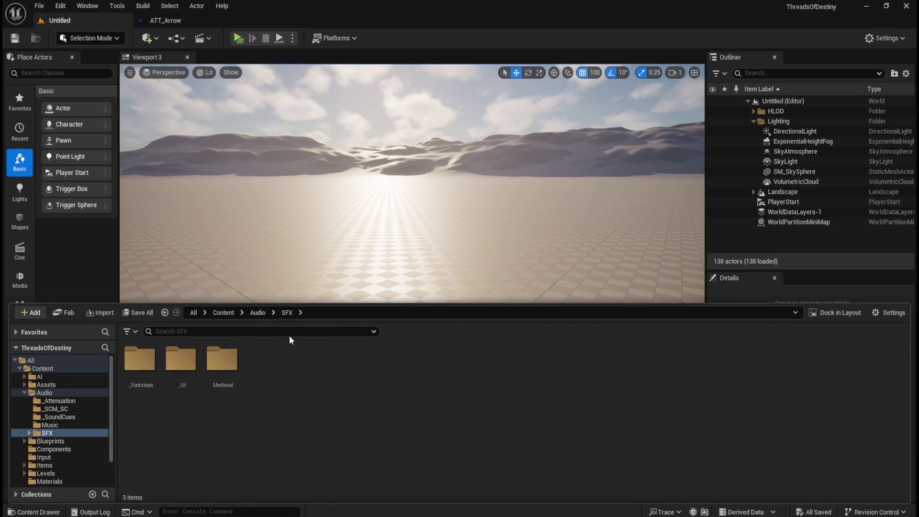
{"action": "left_click", "coordinate": [258, 313]}
{"action": "double_click", "coordinate": [181, 360]}
{"action": "left_click", "coordinate": [258, 312]}
{"action": "double_click", "coordinate": [222, 359]}
{"action": "left_click", "coordinate": [257, 313]}
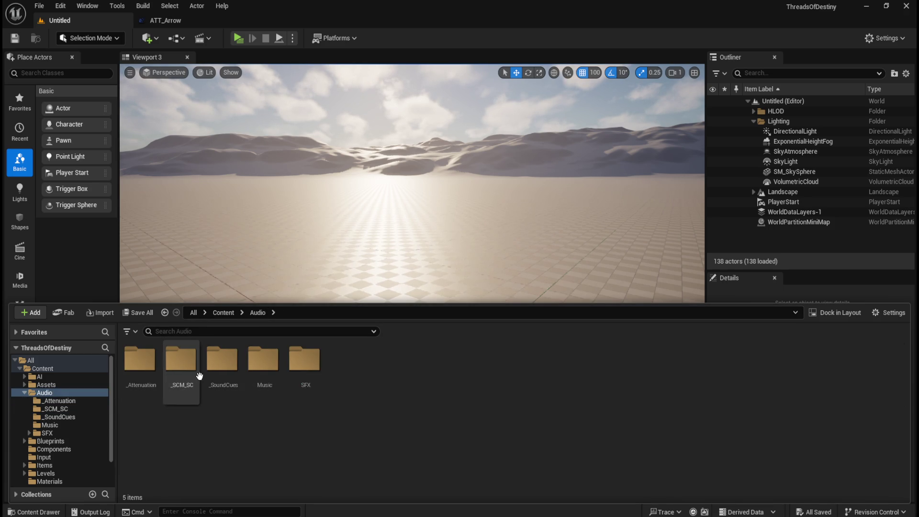
{"action": "double_click", "coordinate": [181, 360]}
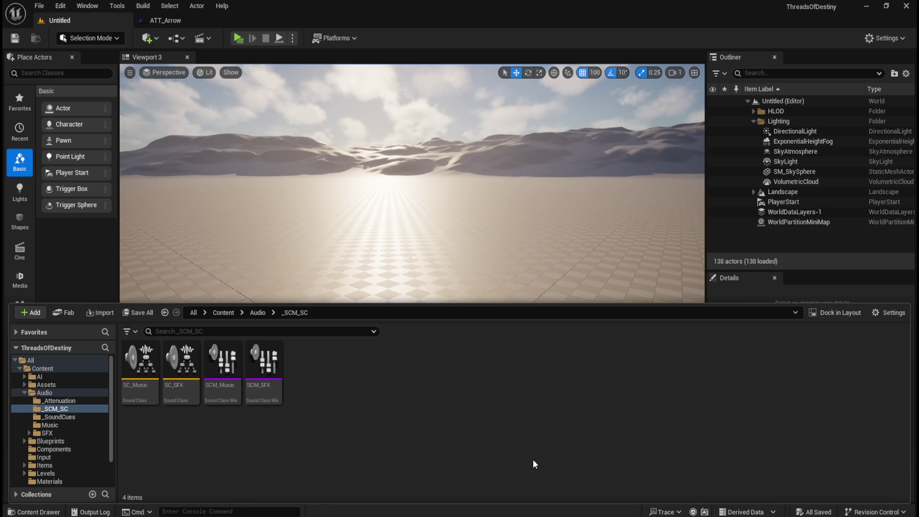
{"action": "double_click", "coordinate": [623, 7]}
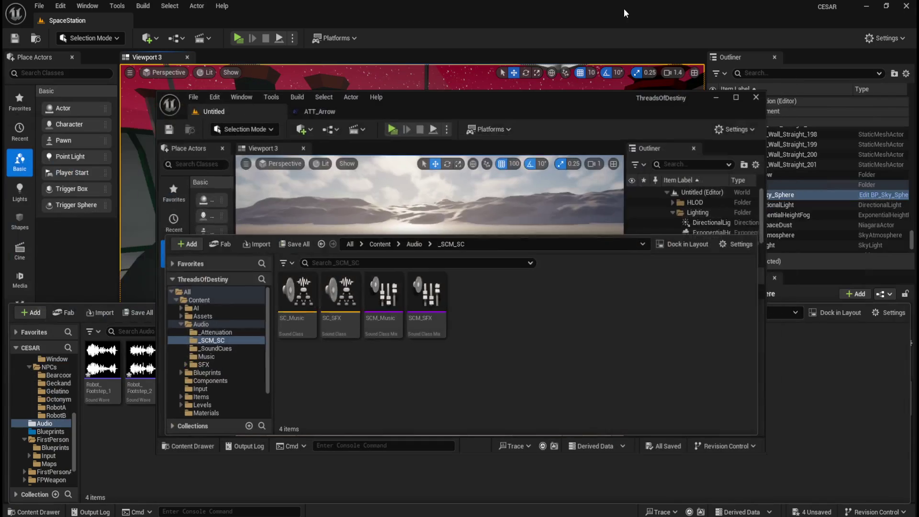
- Reveal CESAR's Audio folder and create an SFX subfolder in it
{"action": "left_click_drag", "start_coordinate": [516, 99], "coordinate": [918, 95]}
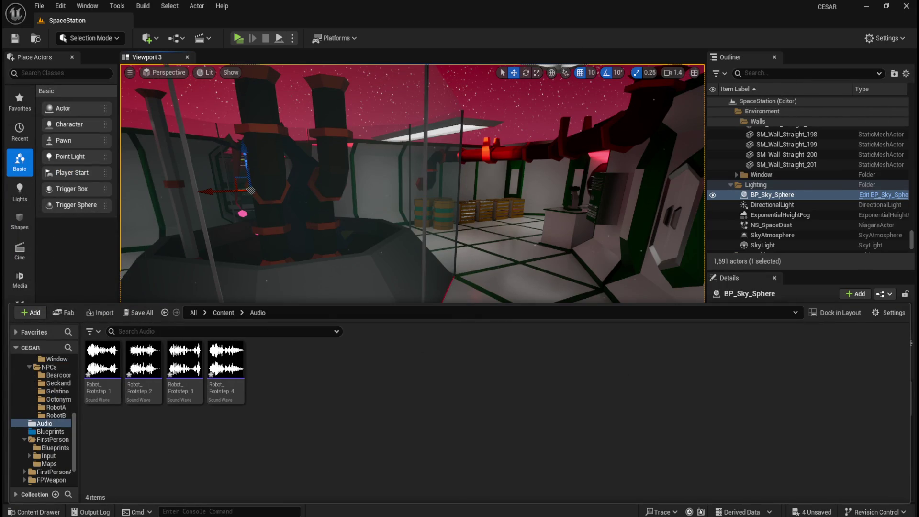
{"action": "right_click", "coordinate": [331, 432]}
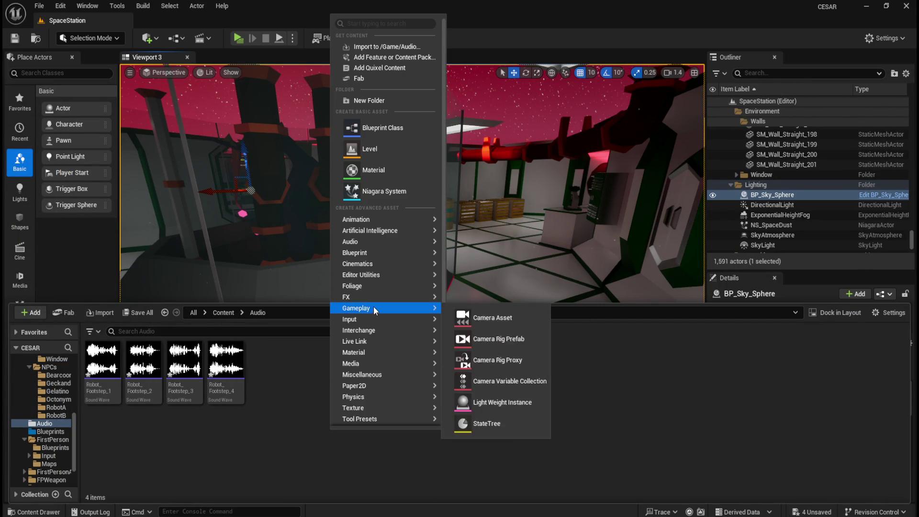
{"action": "left_click", "coordinate": [383, 103]}
{"action": "type", "text": "SFX"}
{"action": "key", "text": "Return"}
- Move the four Robot footstep sounds into the SFX folder
{"action": "left_click", "coordinate": [270, 374]}
{"action": "left_click", "coordinate": [142, 364], "text": "shift"}
{"action": "left_click_drag", "start_coordinate": [143, 364], "coordinate": [103, 368]}
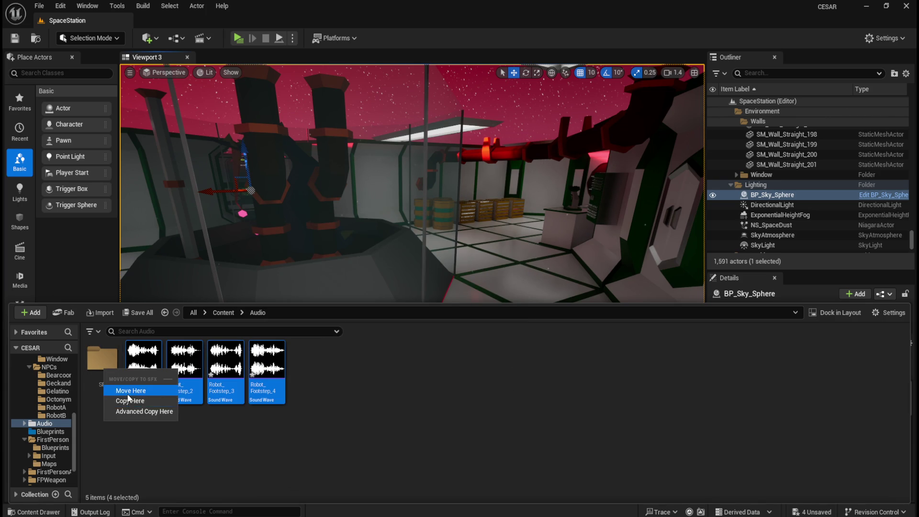
{"action": "left_click", "coordinate": [127, 386]}
- Create a Music subfolder in CESAR's Audio folder
{"action": "right_click", "coordinate": [284, 399]}
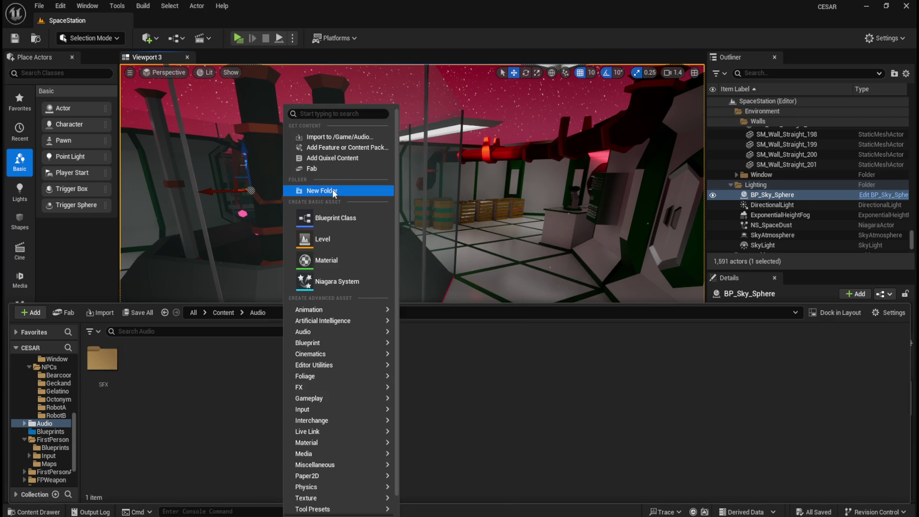
{"action": "left_click", "coordinate": [317, 190]}
{"action": "type", "text": "Music"}
{"action": "key", "text": "Return"}
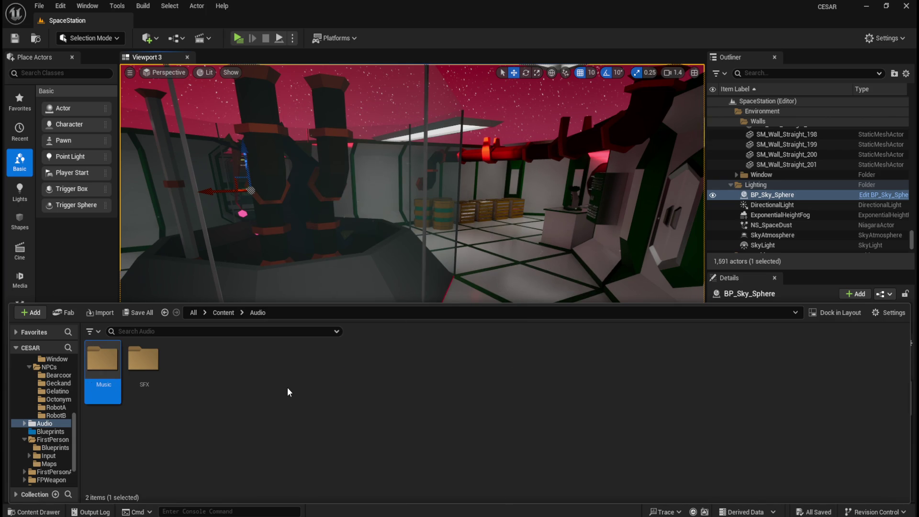
- Create a Cues subfolder in CESAR's Audio folder
{"action": "right_click", "coordinate": [269, 395]}
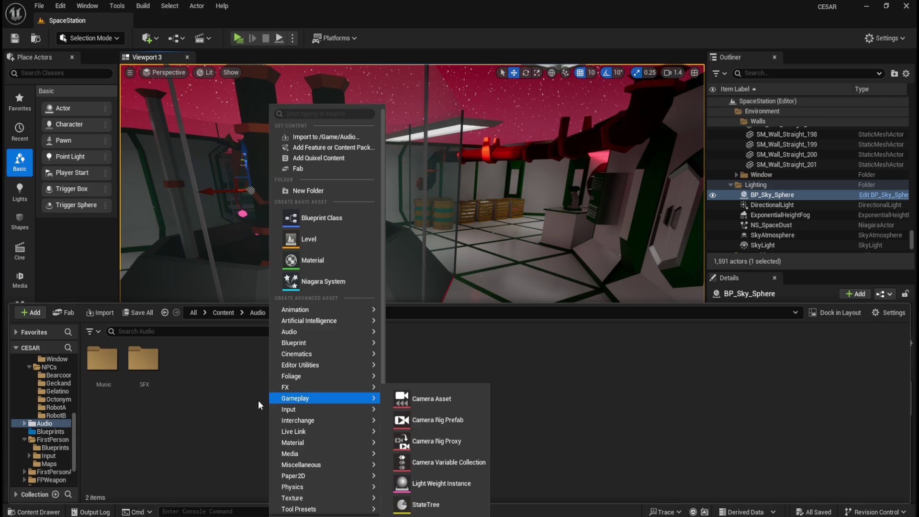
{"action": "left_click", "coordinate": [258, 400]}
{"action": "right_click", "coordinate": [292, 378]}
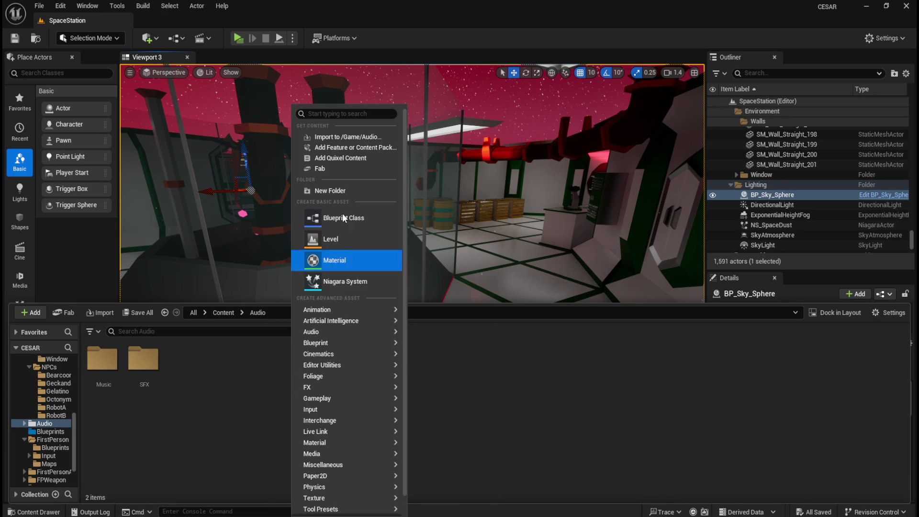
{"action": "left_click", "coordinate": [340, 191]}
{"action": "type", "text": "Cues"}
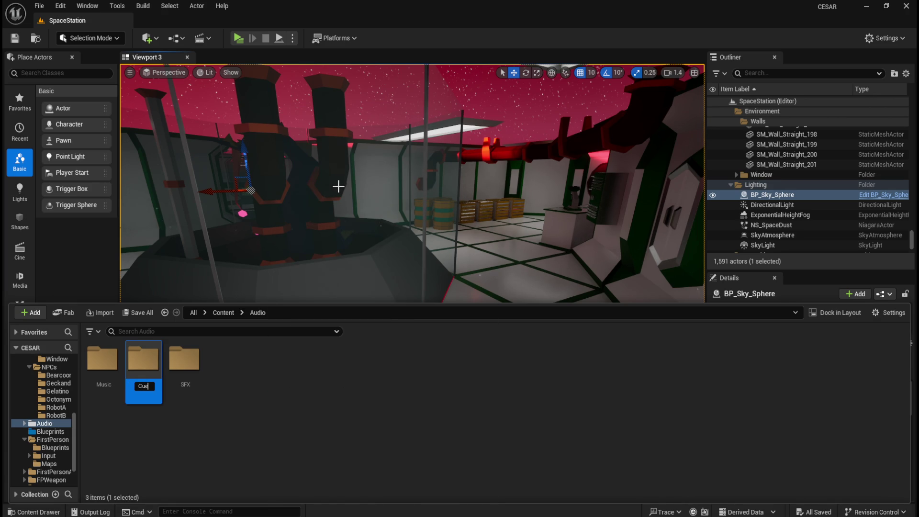
{"action": "key", "text": "Return"}
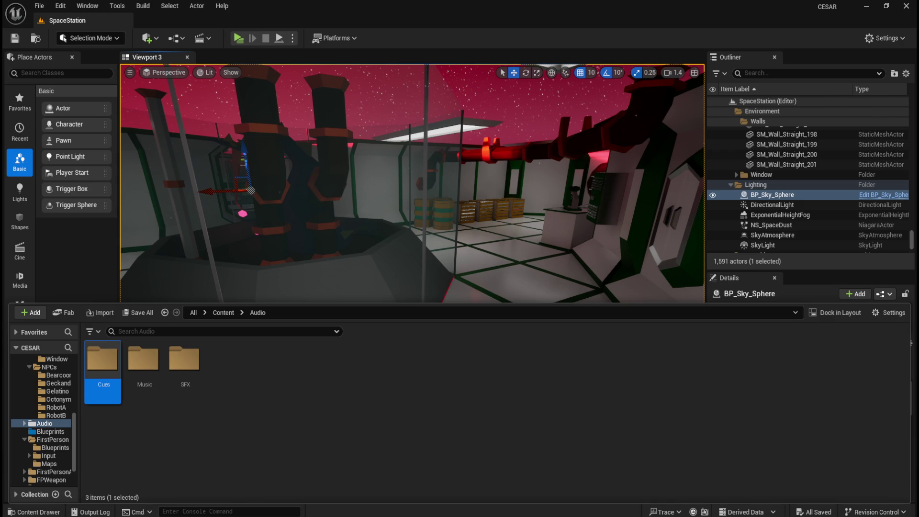
{"action": "left_click", "coordinate": [324, 394]}
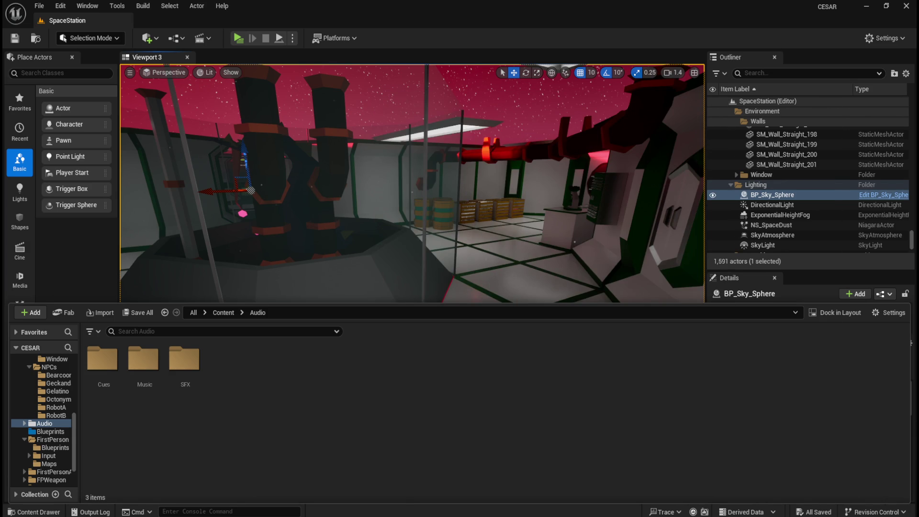
- Find Sound Class under Audio > Classes and add a new Sound Class asset to CESAR's Audio folder
{"action": "right_click", "coordinate": [265, 419]}
{"action": "mouse_move", "coordinate": [265, 419]}
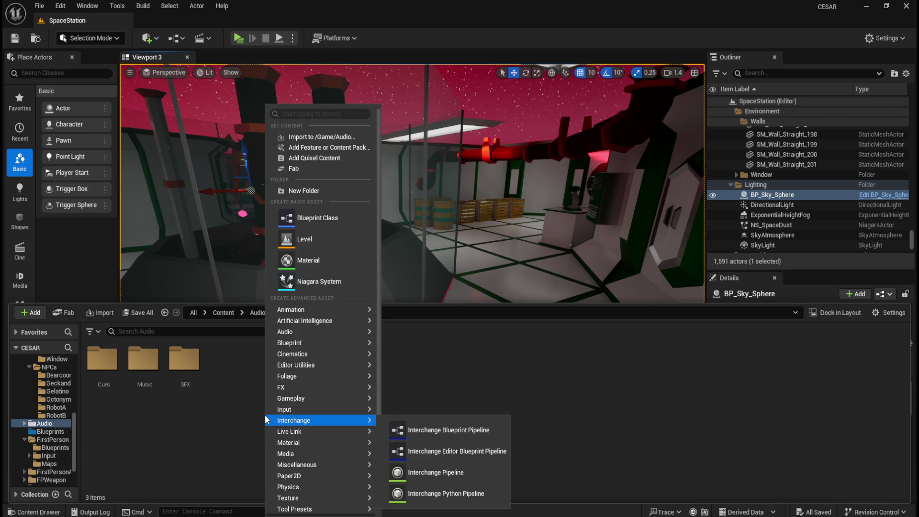
{"action": "left_click", "coordinate": [214, 426]}
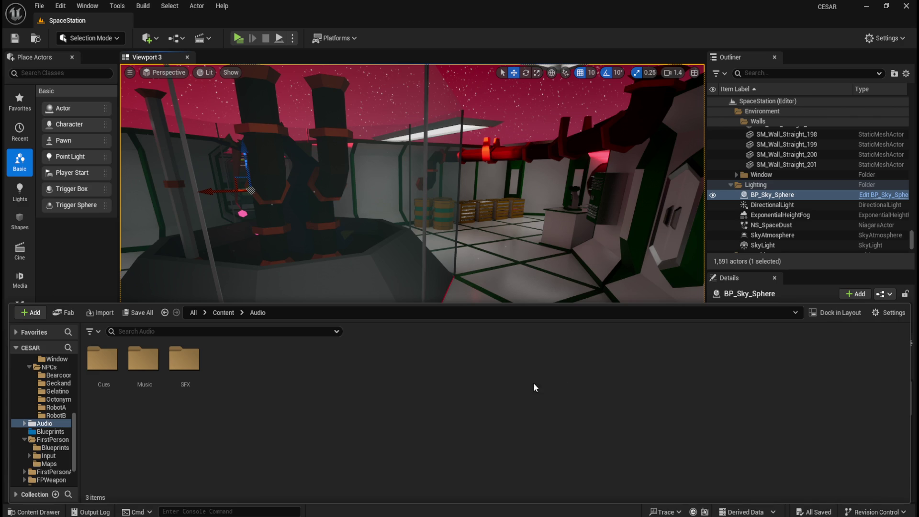
{"action": "right_click", "coordinate": [265, 415]}
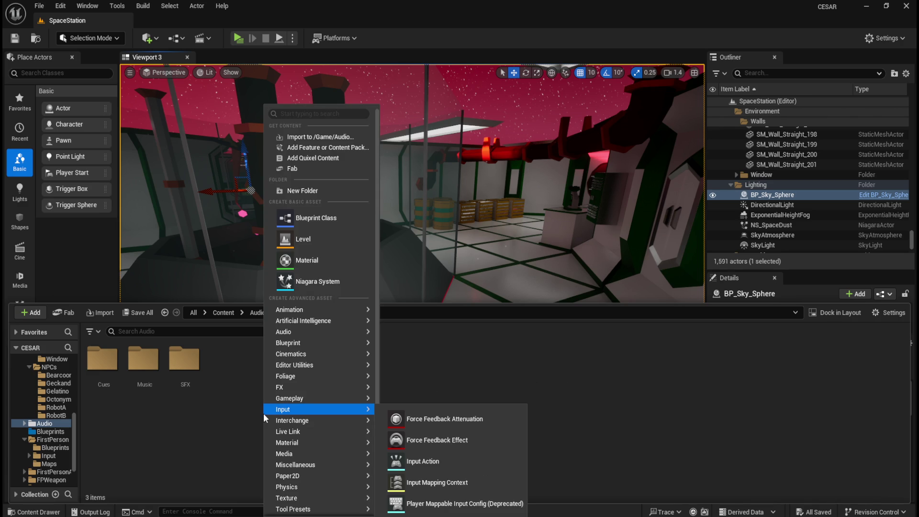
{"action": "mouse_move", "coordinate": [342, 330]}
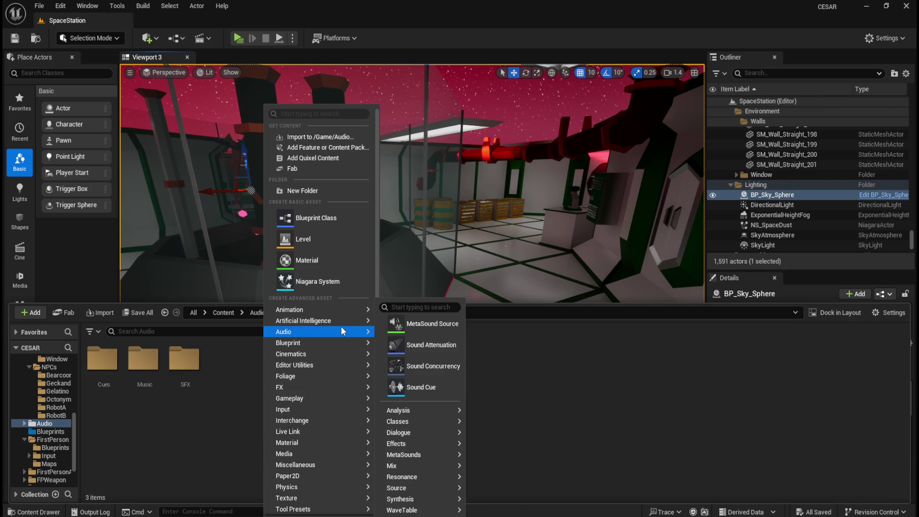
{"action": "mouse_move", "coordinate": [418, 502]}
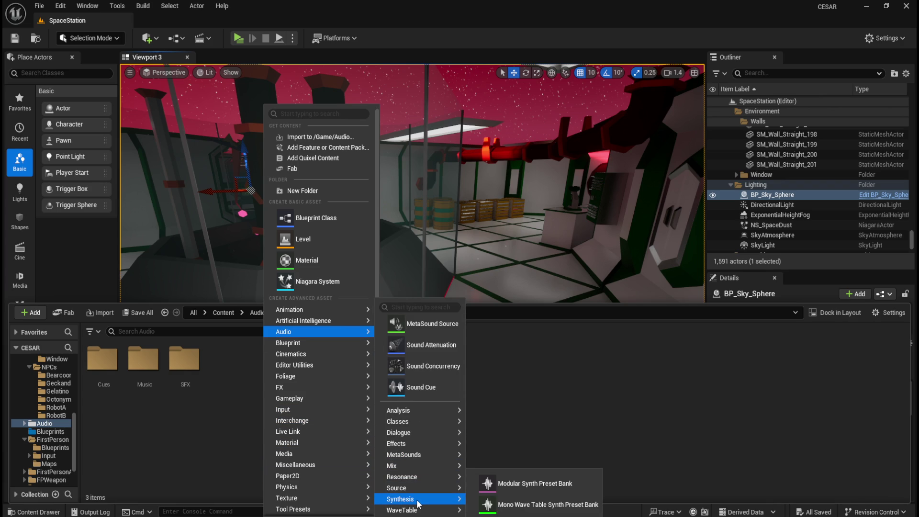
{"action": "mouse_move", "coordinate": [415, 467]}
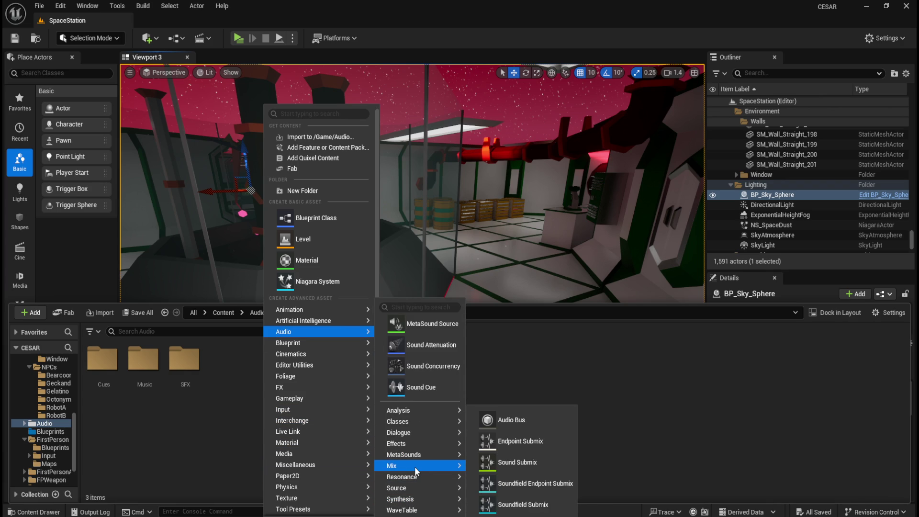
{"action": "mouse_move", "coordinate": [422, 424]}
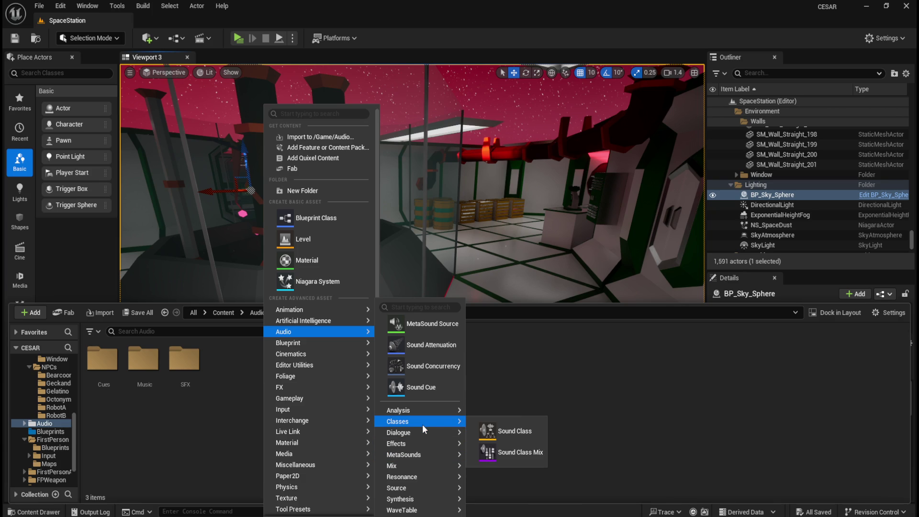
{"action": "left_click", "coordinate": [518, 432]}
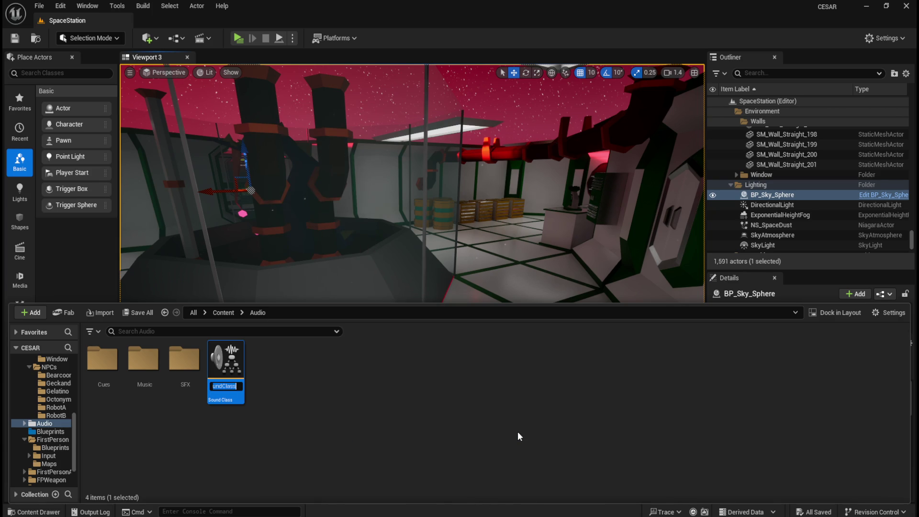
- Name the new sound class SC_Music, then open its editor docked beside SpaceStation
{"action": "type", "text": "SC_Mus"}
{"action": "type", "text": "ic"}
{"action": "key", "text": "Return"}
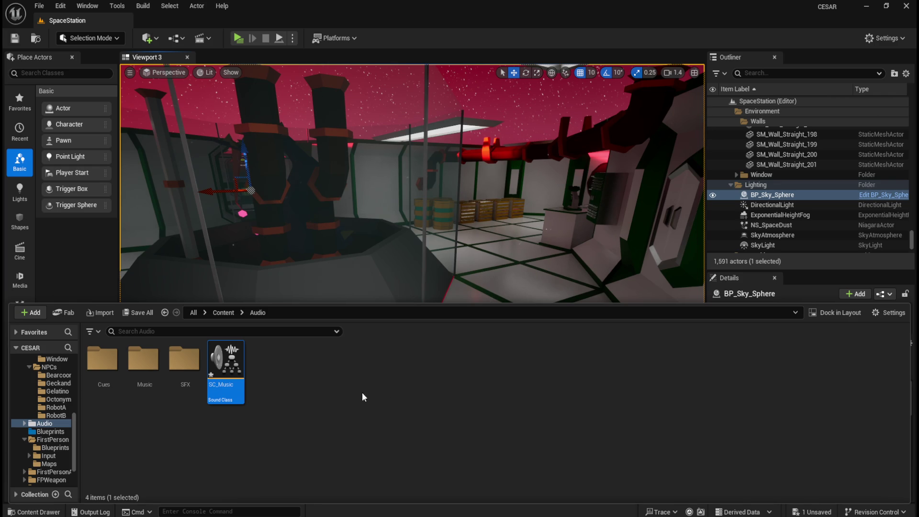
{"action": "double_click", "coordinate": [223, 368]}
{"action": "left_click_drag", "start_coordinate": [447, 111], "coordinate": [216, 24]}
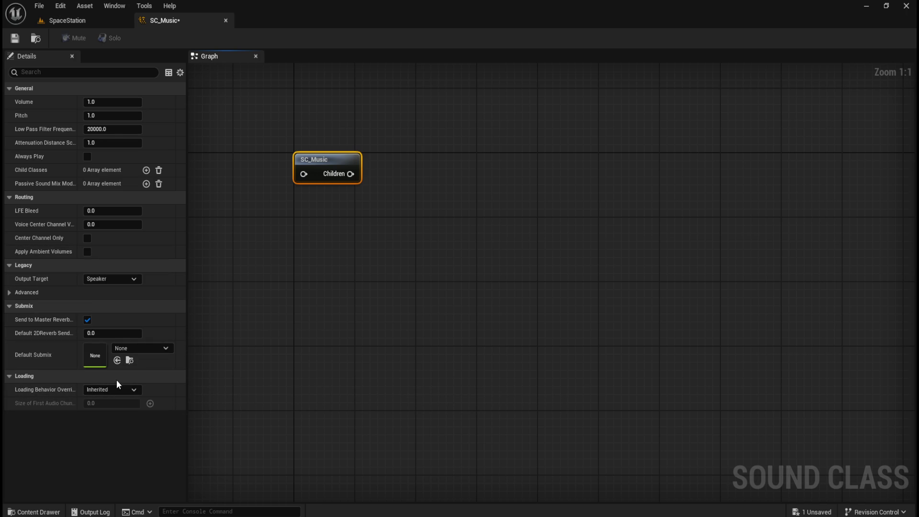
- Save the SC_Music sound class and close its editor
{"action": "left_click", "coordinate": [16, 38]}
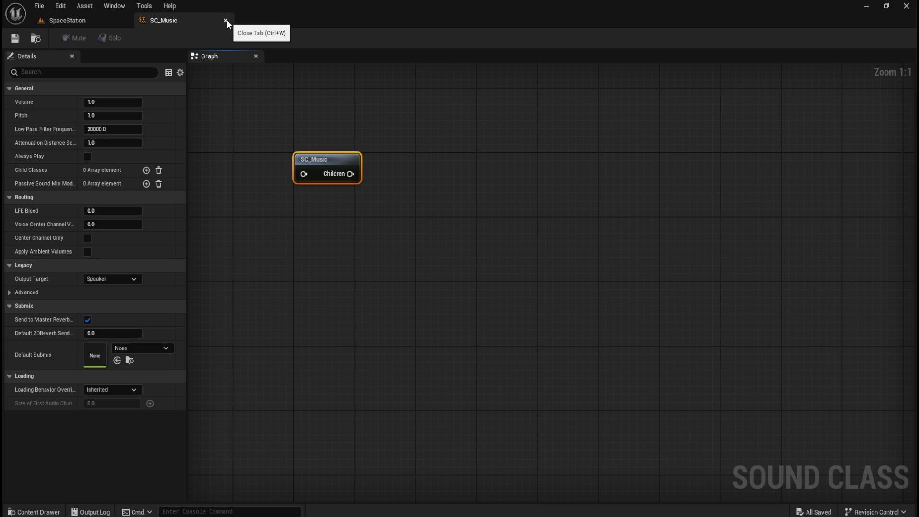
{"action": "left_click", "coordinate": [226, 20]}
{"action": "key", "text": "ctrl+space"}
- Create a new Sound Class named SC_SFX in the Audio folder
{"action": "right_click", "coordinate": [356, 405]}
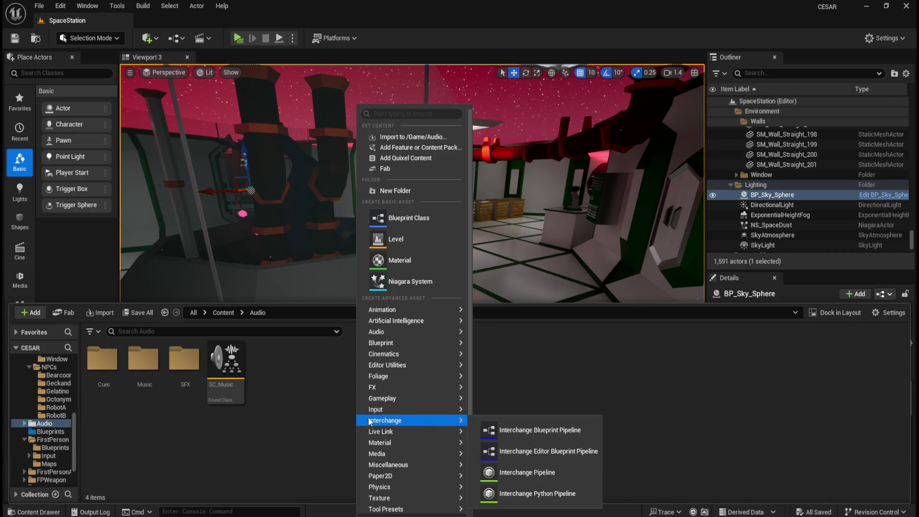
{"action": "mouse_move", "coordinate": [410, 331]}
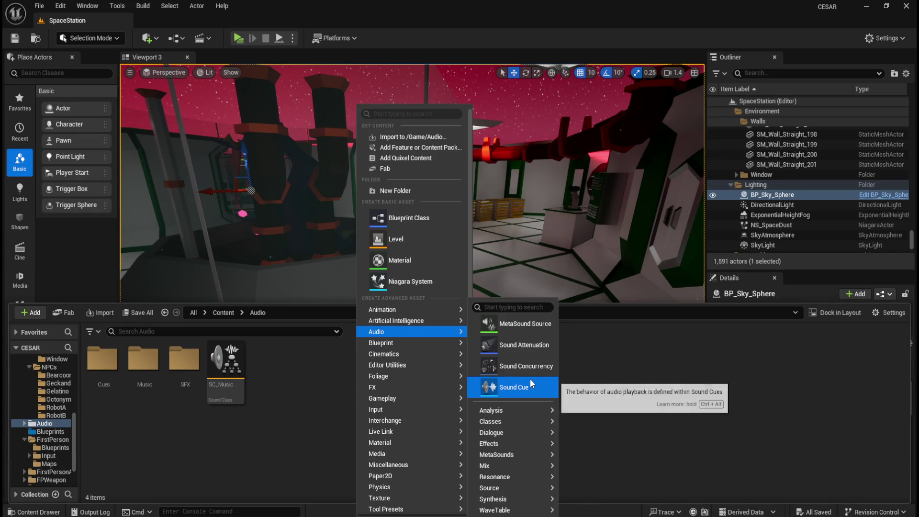
{"action": "mouse_move", "coordinate": [521, 421]}
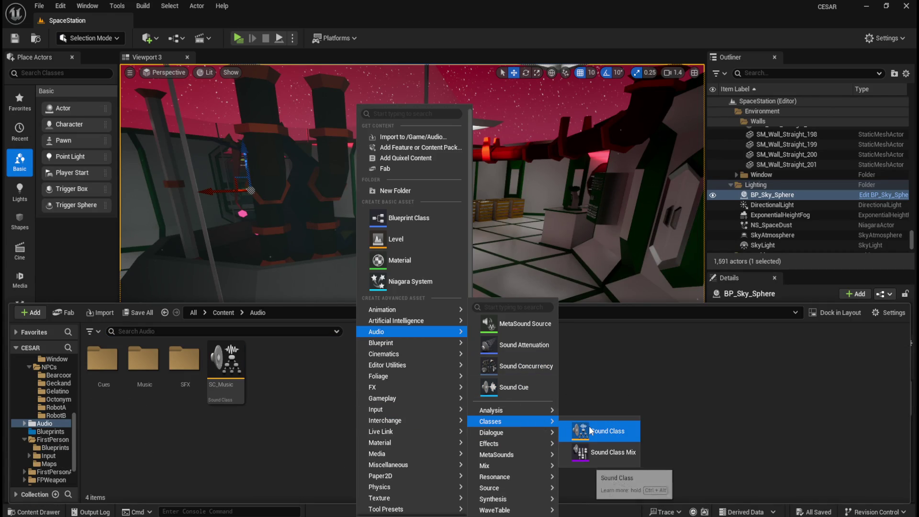
{"action": "left_click", "coordinate": [589, 430]}
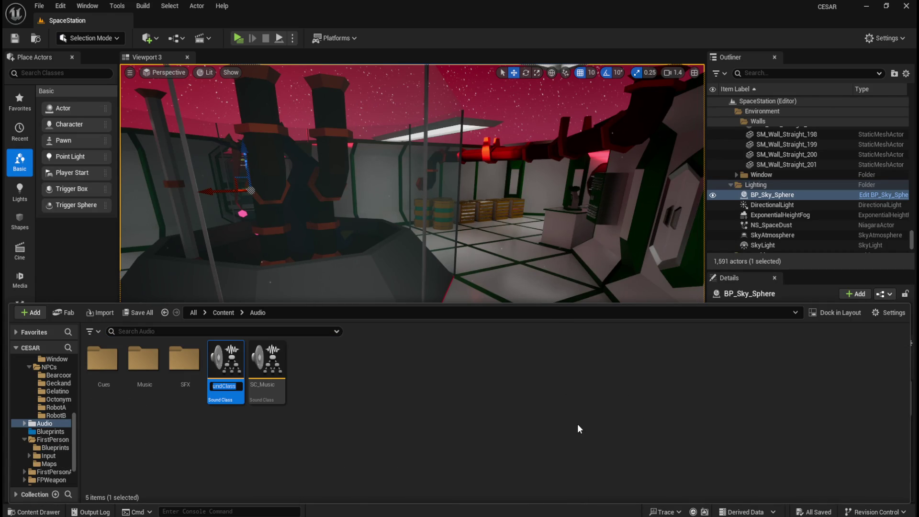
{"action": "type", "text": "SC_SFX"}
{"action": "key", "text": "Return"}
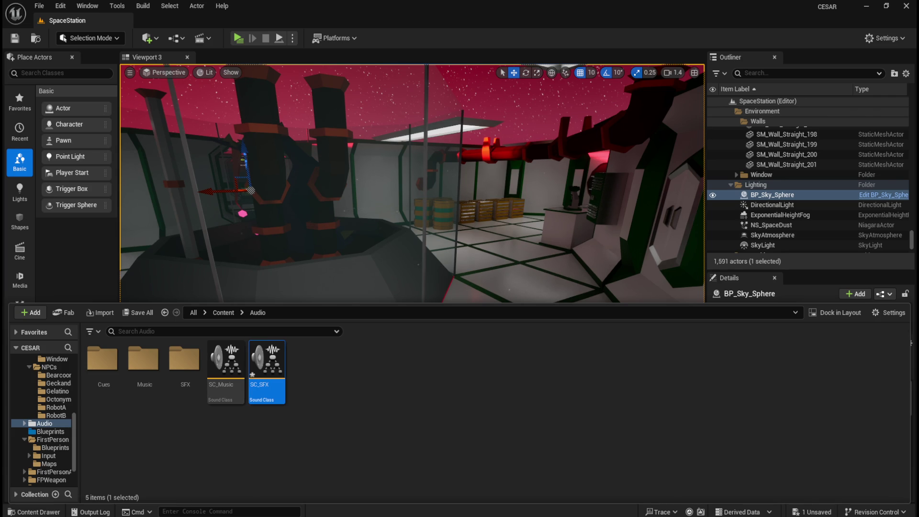
{"action": "left_click", "coordinate": [378, 416]}
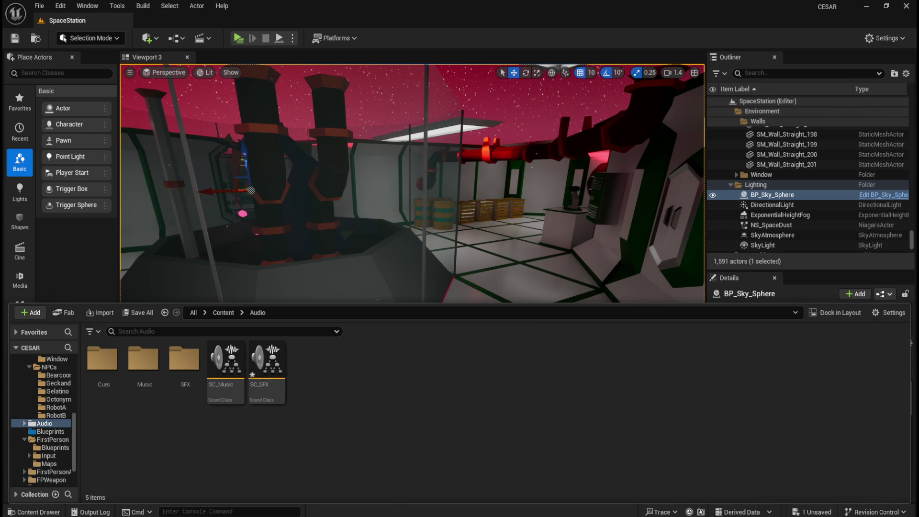
- Create a new Sound Class Mix named SCM_Music in the Audio folder
{"action": "right_click", "coordinate": [374, 479]}
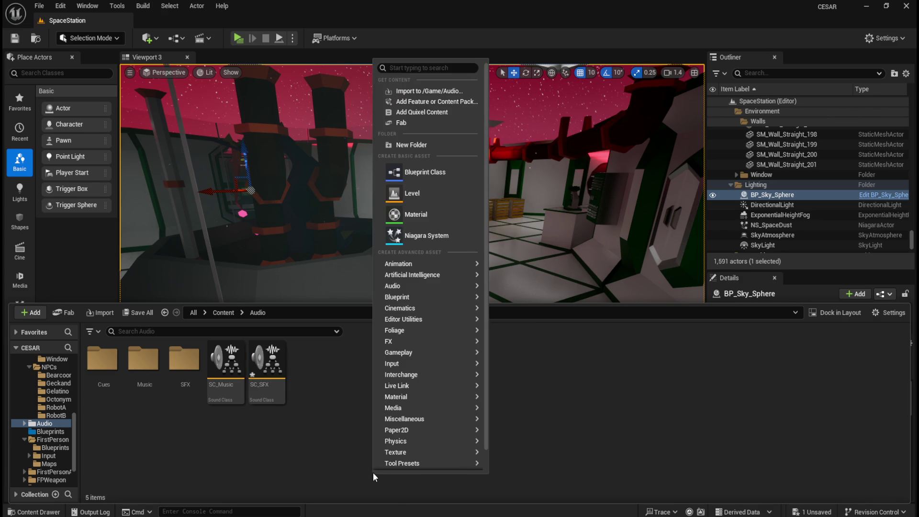
{"action": "mouse_move", "coordinate": [430, 292]}
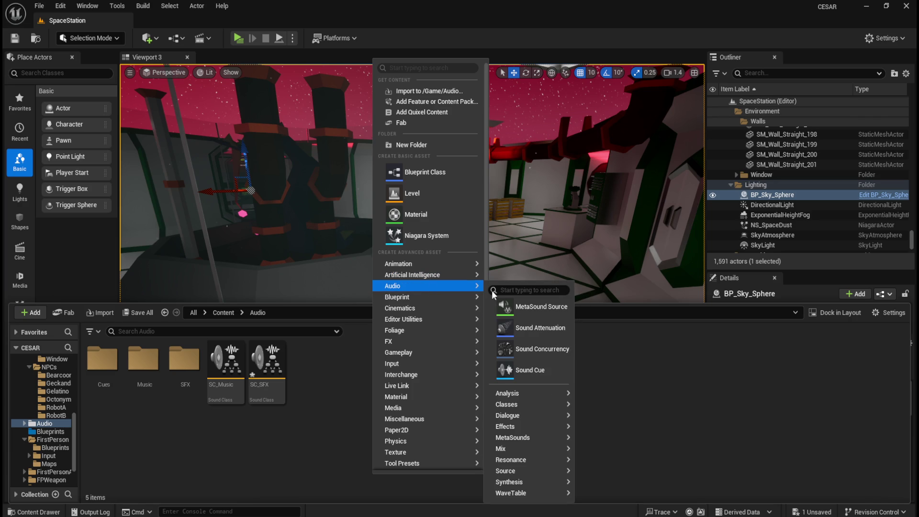
{"action": "mouse_move", "coordinate": [534, 406]}
{"action": "left_click", "coordinate": [634, 438]}
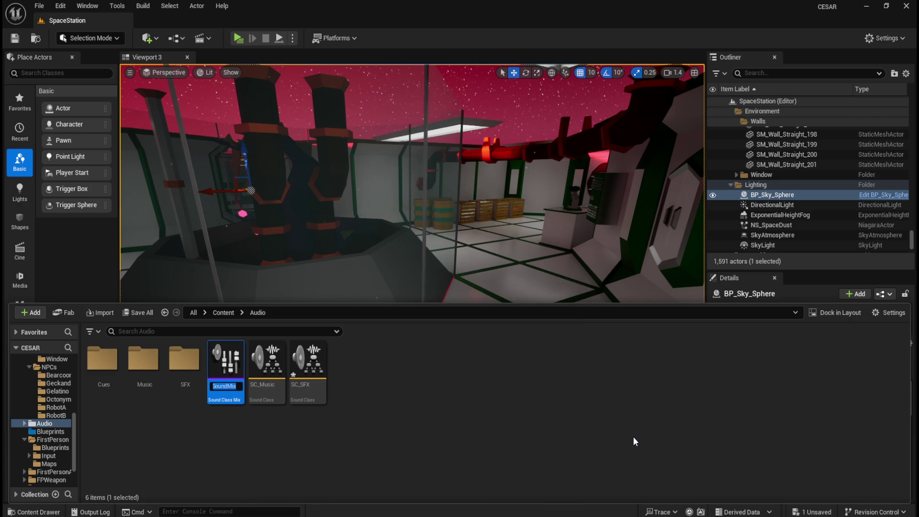
{"action": "type", "text": "SCM_"}
{"action": "type", "text": "Music"}
{"action": "key", "text": "Return"}
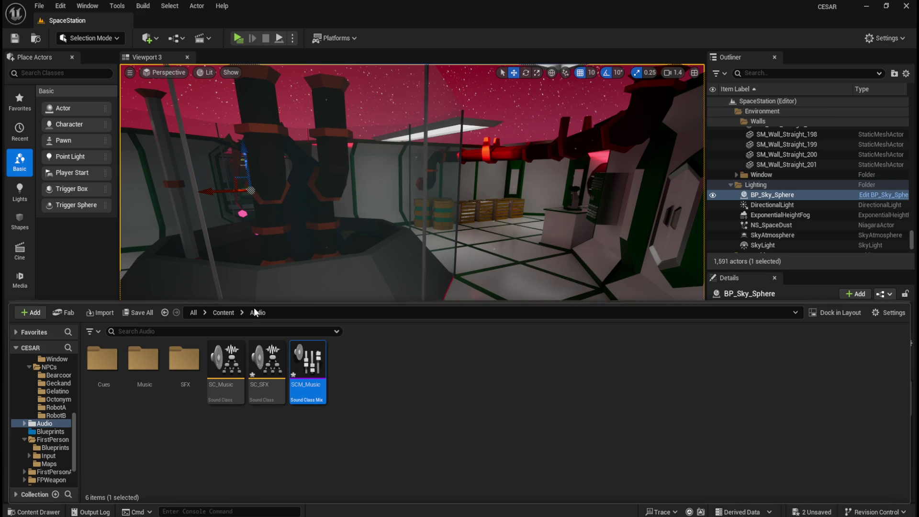
- Open SCM_Music docked and add a Sound Class Effect using SC_Music
{"action": "double_click", "coordinate": [308, 362]}
{"action": "left_click_drag", "start_coordinate": [445, 110], "coordinate": [317, 23]}
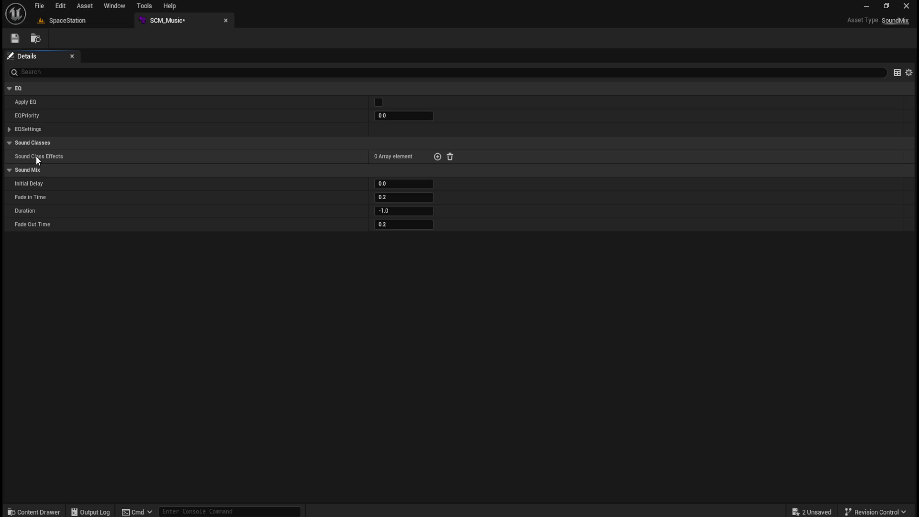
{"action": "left_click", "coordinate": [437, 157]}
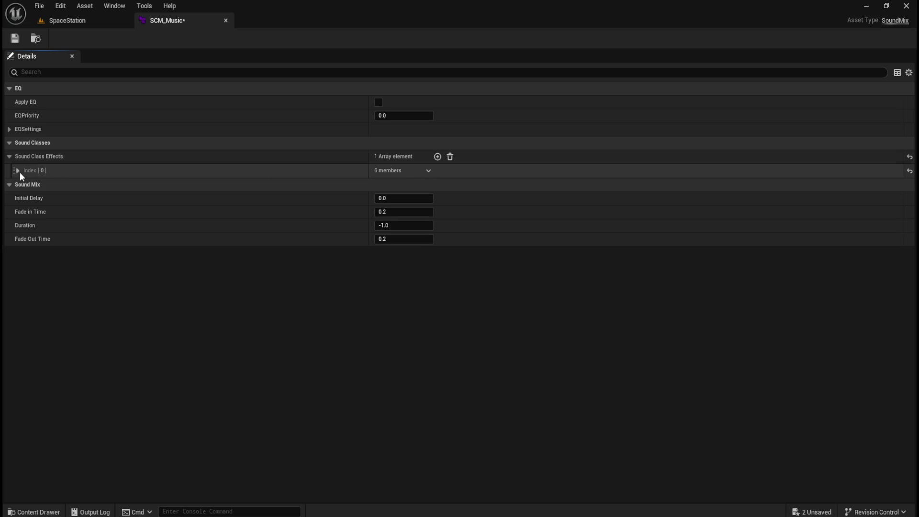
{"action": "left_click", "coordinate": [20, 171]}
{"action": "key", "text": "ctrl+space"}
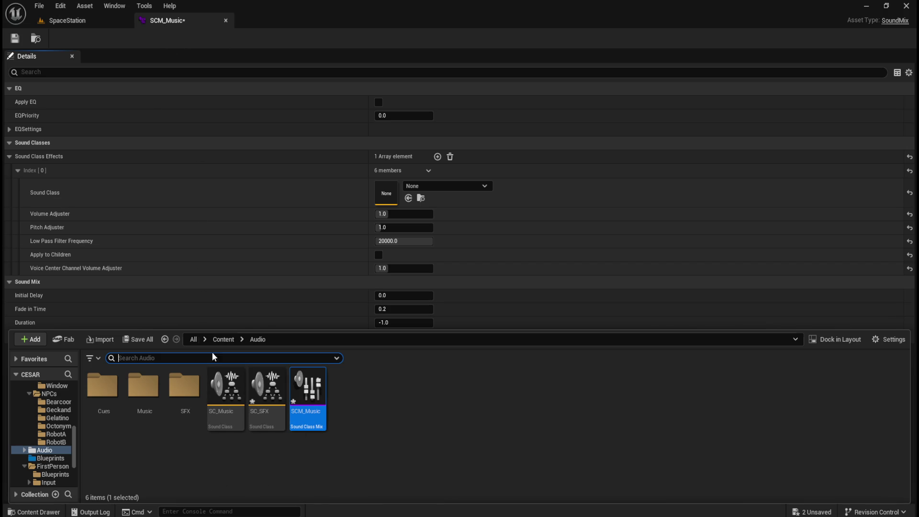
{"action": "mouse_move", "coordinate": [230, 406]}
{"action": "left_mouse_down"}
{"action": "mouse_move", "coordinate": [263, 385]}
{"action": "mouse_move", "coordinate": [419, 196]}
{"action": "left_mouse_up"}
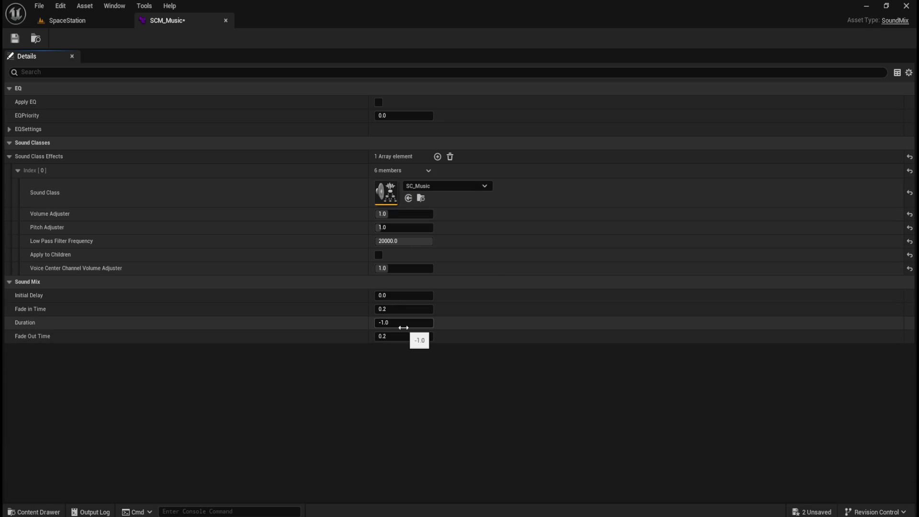
- Set the effect's Fade In and Fade Out times to 0, then save and close SCM_Music
{"action": "left_click", "coordinate": [403, 309]}
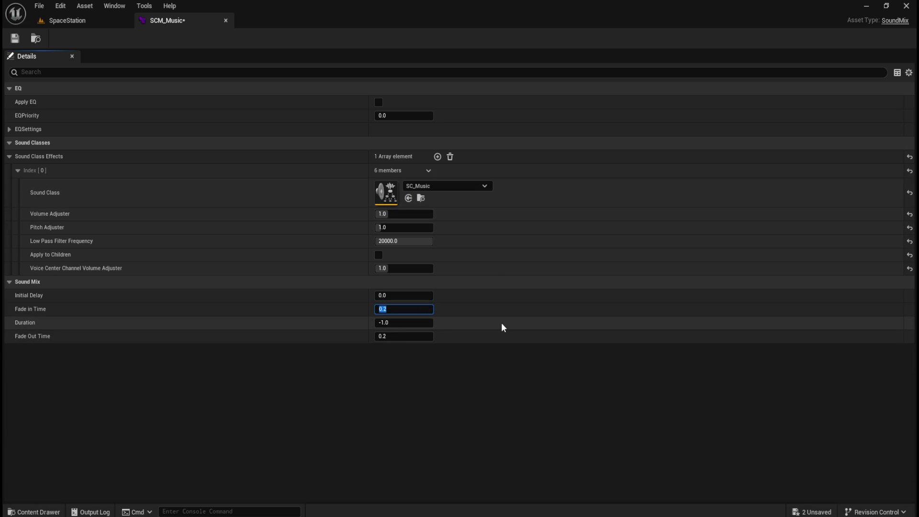
{"action": "type", "text": "0"}
{"action": "key", "text": "Tab"}
{"action": "key", "text": "Tab"}
{"action": "type", "text": "0"}
{"action": "left_click", "coordinate": [454, 396]}
{"action": "left_click", "coordinate": [18, 44]}
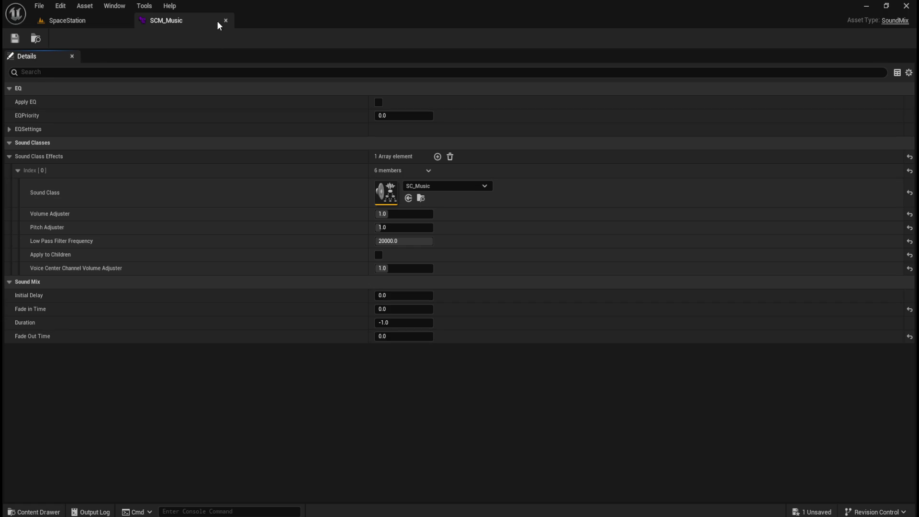
{"action": "left_click", "coordinate": [226, 20]}
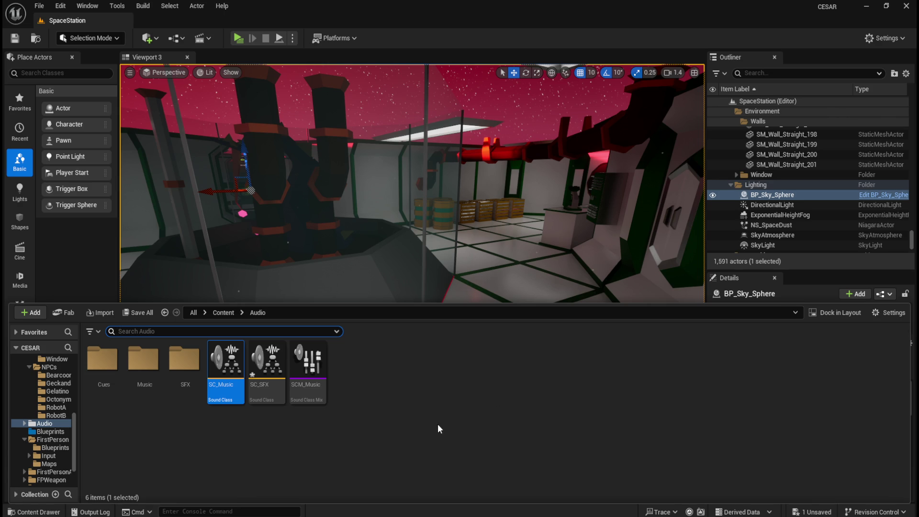
- Create a second Sound Class Mix named SCM_SFX in the Audio folder
{"action": "right_click", "coordinate": [396, 423]}
{"action": "mouse_move", "coordinate": [431, 246]}
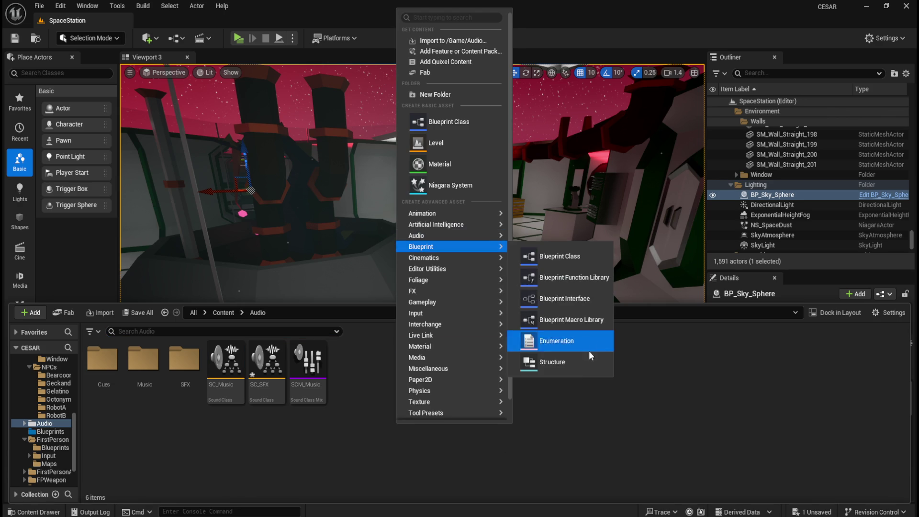
{"action": "mouse_move", "coordinate": [482, 237]}
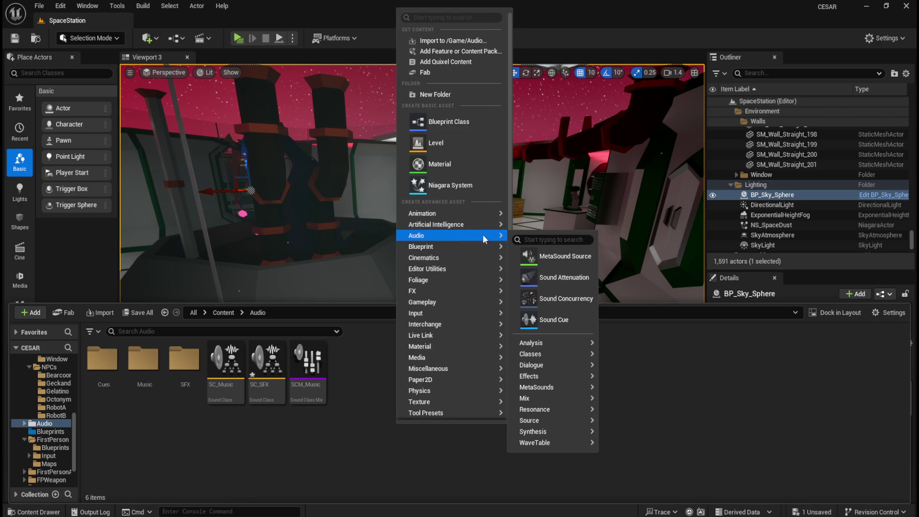
{"action": "mouse_move", "coordinate": [566, 356]}
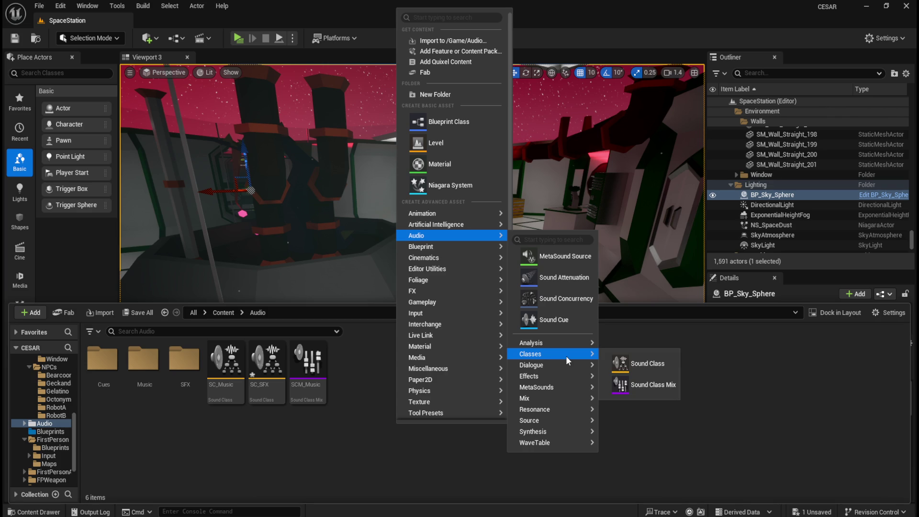
{"action": "left_click", "coordinate": [643, 385]}
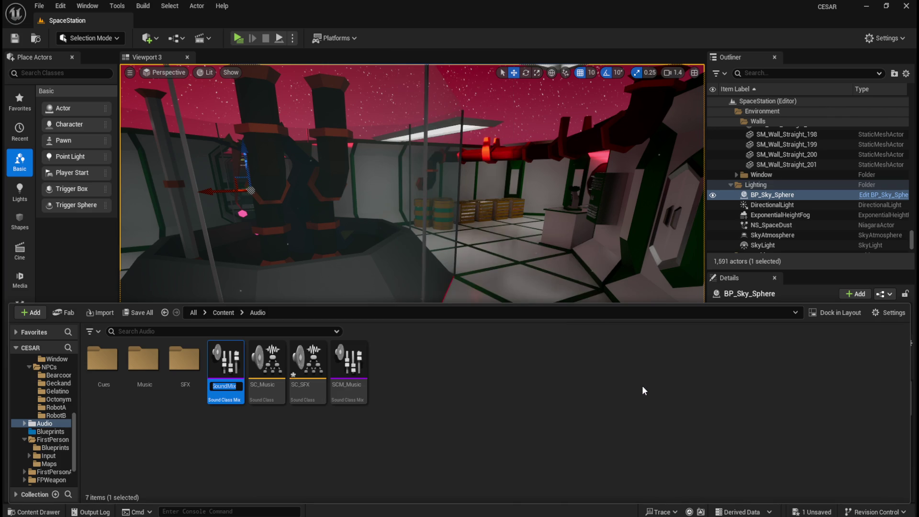
{"action": "type", "text": "SCM_SFX"}
{"action": "key", "text": "Return"}
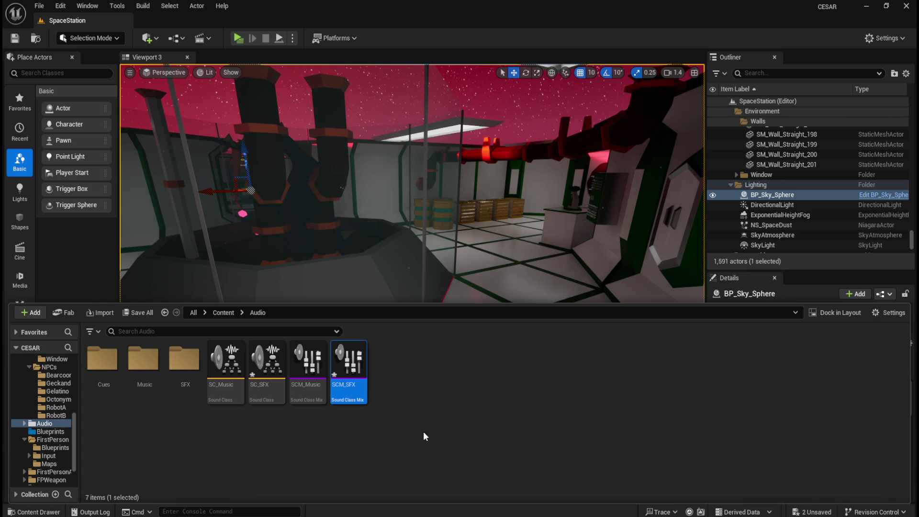
- Open SCM_SFX docked and add a Sound Class Effect using SC_SFX
{"action": "double_click", "coordinate": [356, 387]}
{"action": "left_click_drag", "start_coordinate": [453, 110], "coordinate": [275, 18]}
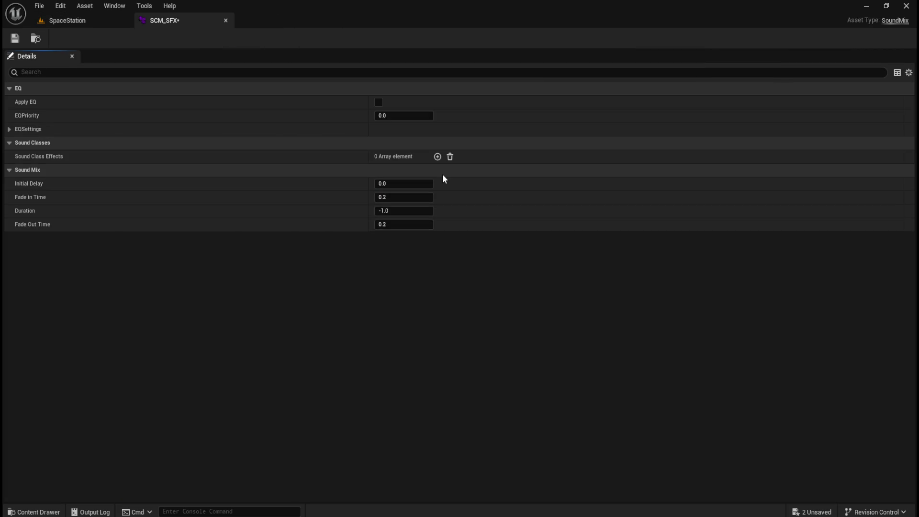
{"action": "left_click", "coordinate": [438, 157]}
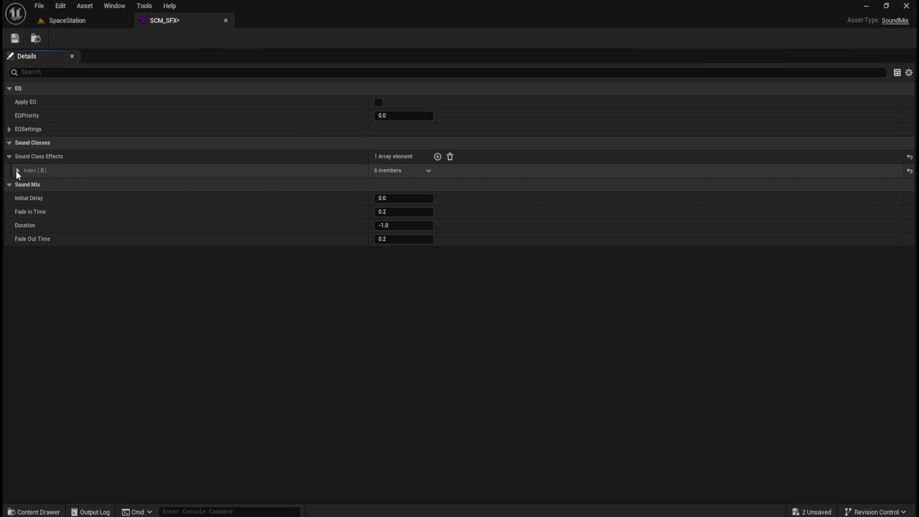
{"action": "left_click", "coordinate": [17, 170]}
{"action": "key", "text": "ctrl+space"}
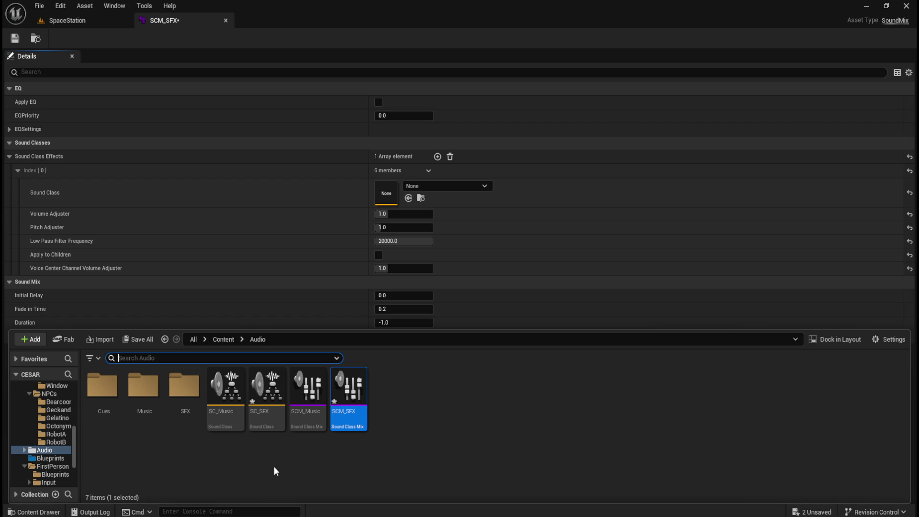
{"action": "mouse_move", "coordinate": [267, 397]}
{"action": "left_mouse_down"}
{"action": "mouse_move", "coordinate": [410, 224]}
{"action": "mouse_move", "coordinate": [419, 198]}
{"action": "left_mouse_up"}
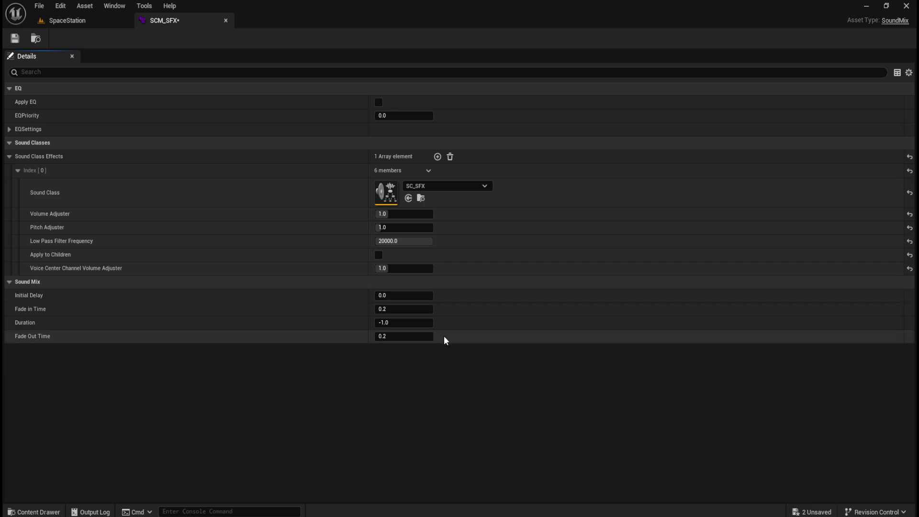
- Set the effect's Fade In and Fade Out times to 0, then save and close SCM_SFX
{"action": "left_click", "coordinate": [412, 309]}
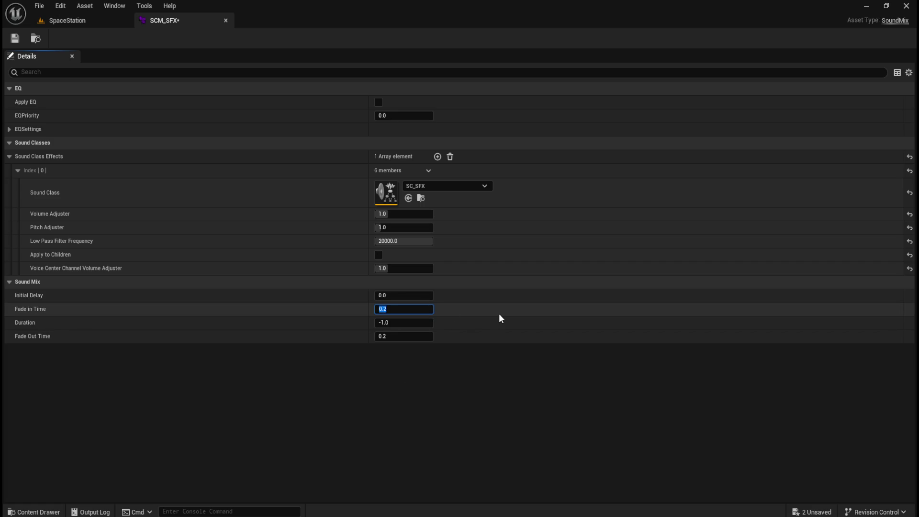
{"action": "type", "text": "0"}
{"action": "key", "text": "Tab"}
{"action": "key", "text": "Tab"}
{"action": "type", "text": "0"}
{"action": "key", "text": "Return"}
{"action": "left_click", "coordinate": [14, 37]}
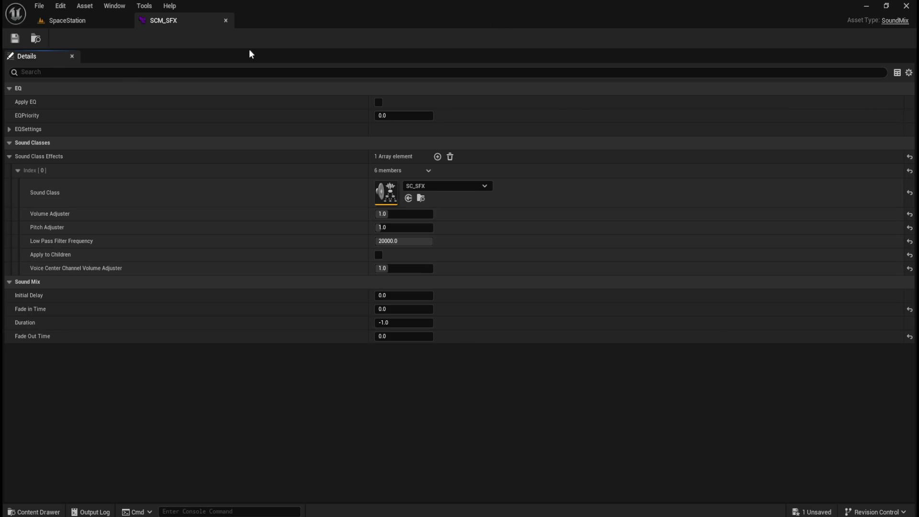
{"action": "left_click", "coordinate": [226, 21]}
- Save all unsaved assets and return to the Audio folder in the content browser
{"action": "left_click", "coordinate": [39, 6]}
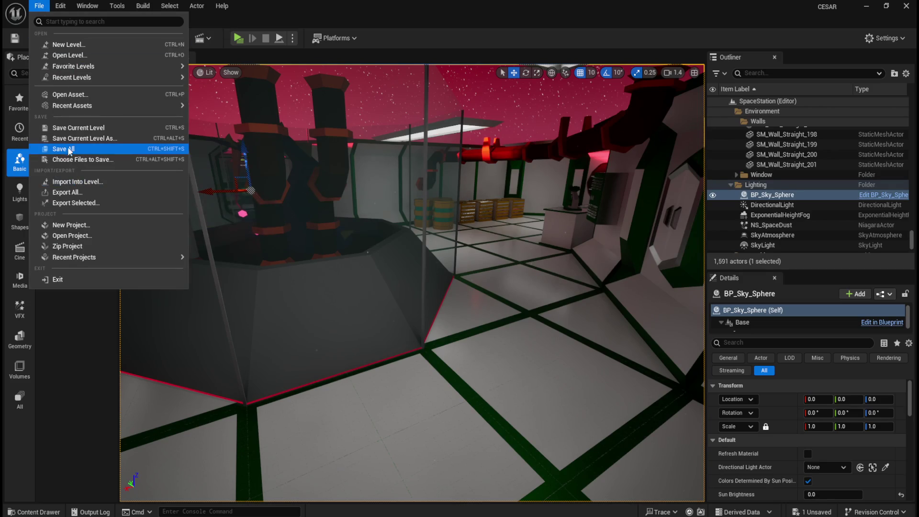
{"action": "left_click", "coordinate": [77, 154]}
{"action": "key", "text": "ctrl+space"}
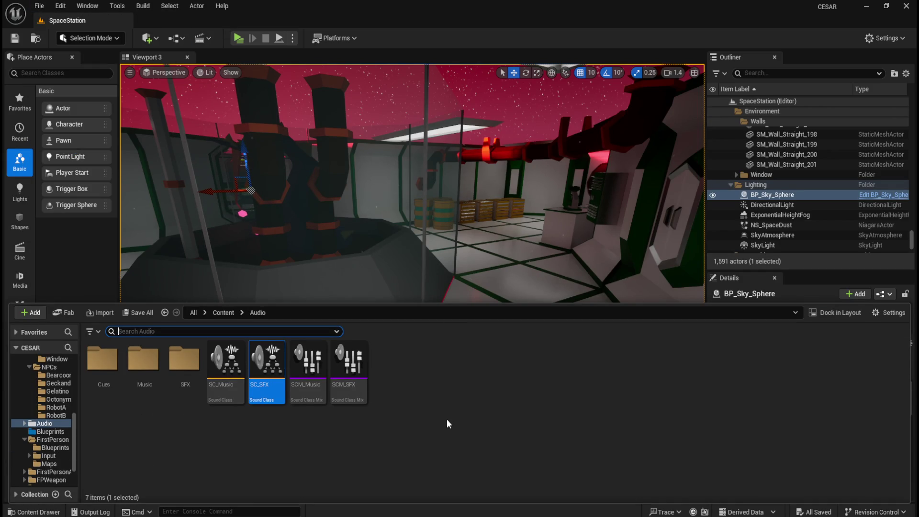
{"action": "left_click", "coordinate": [430, 418]}
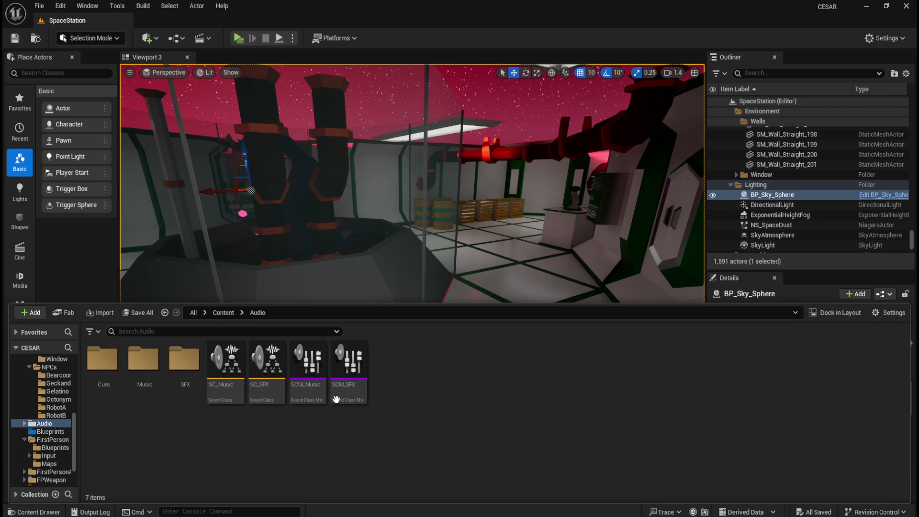
- Open the SFX folder holding the four Robot footstep sound waves
{"action": "double_click", "coordinate": [191, 380]}
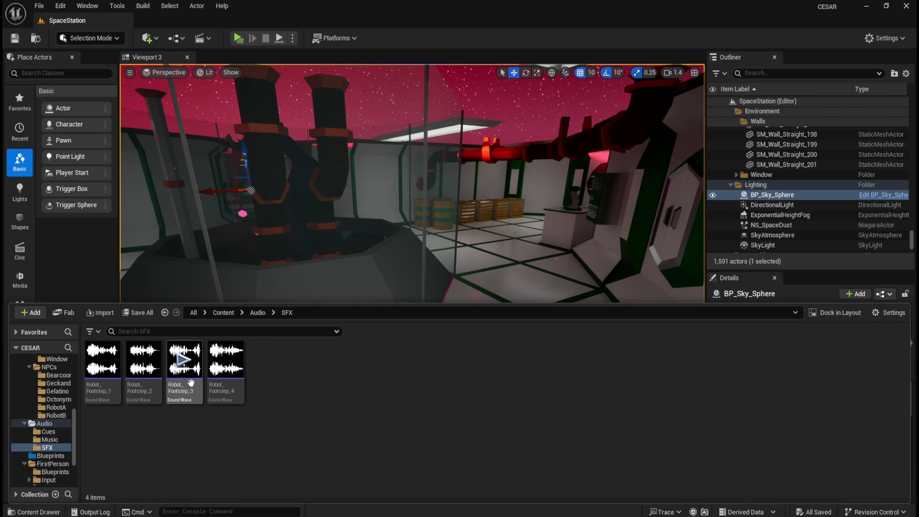
- Create a new Sound Cue named SCUE_Robot_Walk in the SFX folder
{"action": "right_click", "coordinate": [327, 407]}
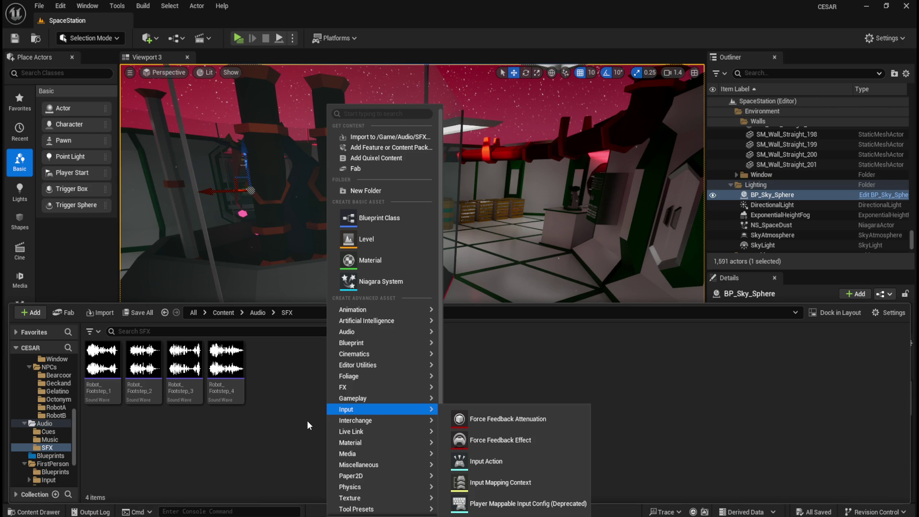
{"action": "mouse_move", "coordinate": [365, 335]}
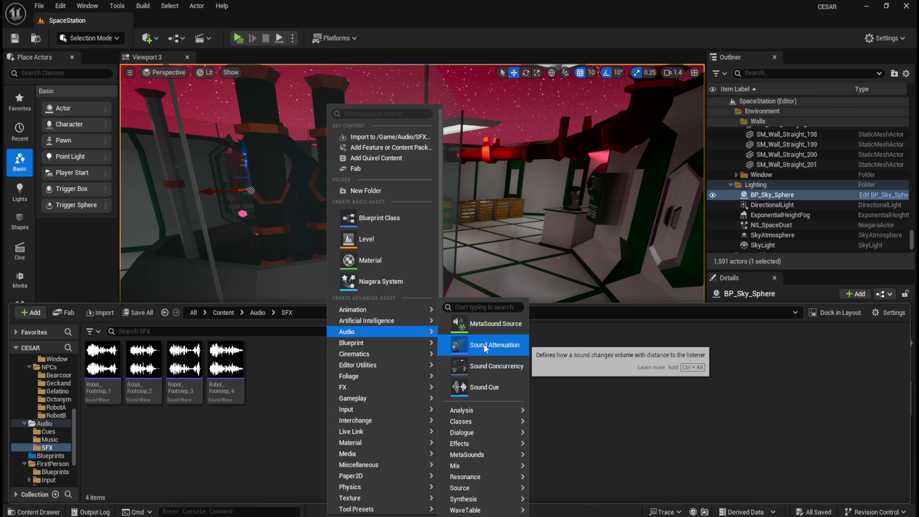
{"action": "left_click", "coordinate": [493, 387]}
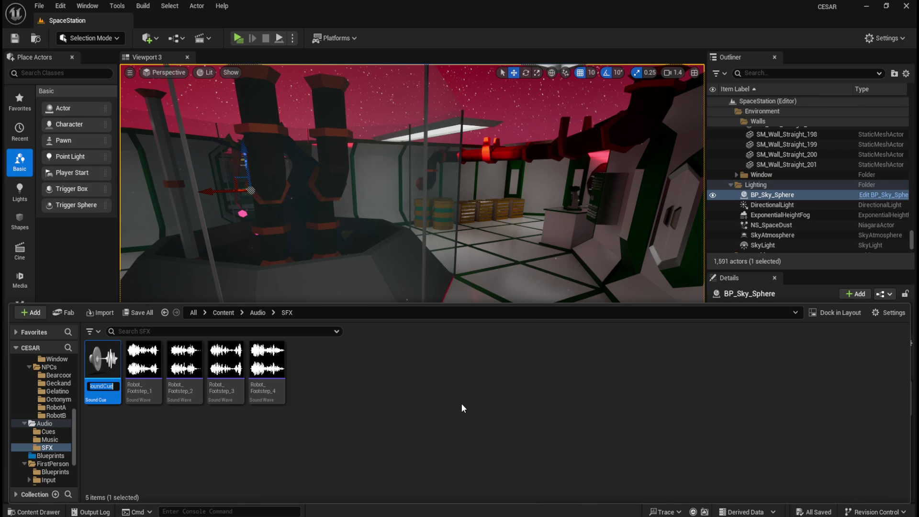
{"action": "type", "text": "SCUE_"}
{"action": "type", "text": "Robot"}
{"action": "type", "text": "_Walk"}
{"action": "key", "text": "Return"}
- Open SCUE_Robot_Walk and drop all four Robot_Footstep waves into its graph
{"action": "double_click", "coordinate": [286, 383]}
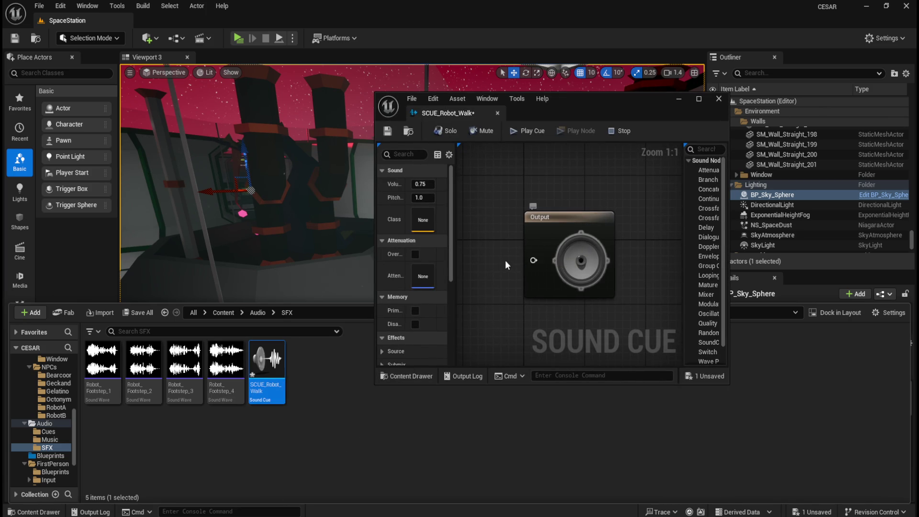
{"action": "scroll", "coordinate": [570, 259], "scroll_direction": "down", "scroll_amount": 6}
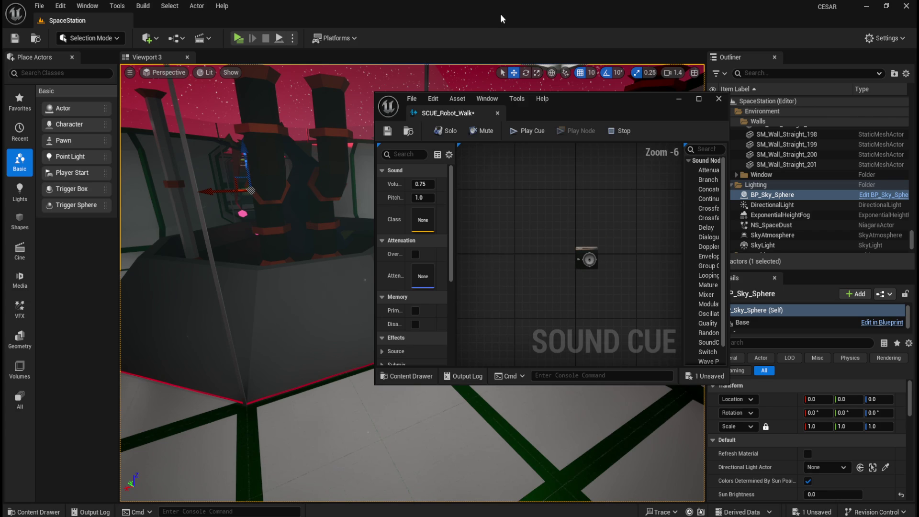
{"action": "left_click_drag", "start_coordinate": [560, 107], "coordinate": [596, 98]}
{"action": "key", "text": "ctrl+space"}
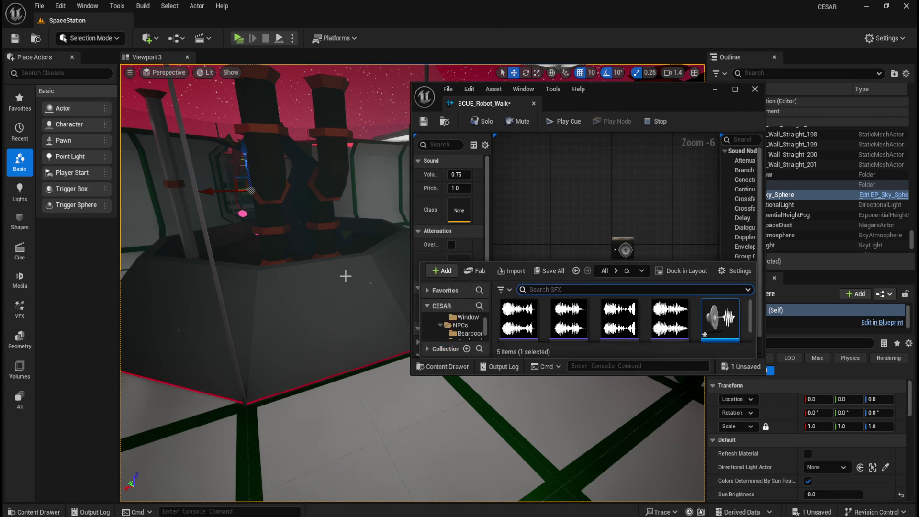
{"action": "key", "text": "ctrl+space"}
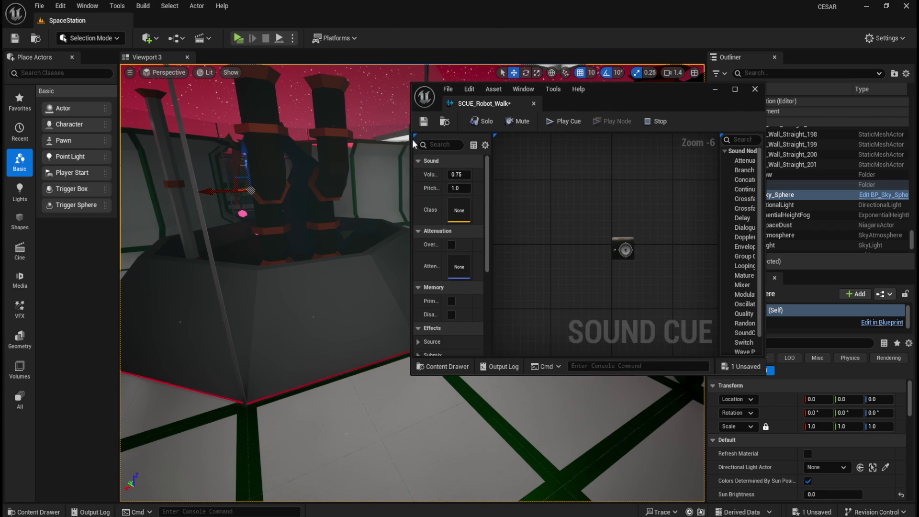
{"action": "left_click", "coordinate": [34, 512]}
{"action": "left_click", "coordinate": [102, 371]}
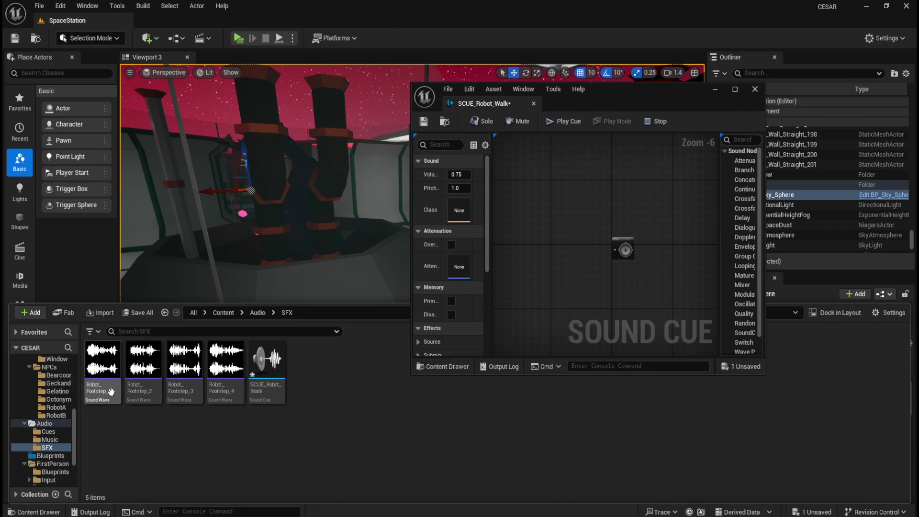
{"action": "left_click", "coordinate": [232, 400], "text": "shift"}
{"action": "mouse_move", "coordinate": [232, 399]}
{"action": "left_mouse_down"}
{"action": "mouse_move", "coordinate": [494, 317]}
{"action": "mouse_move", "coordinate": [531, 263]}
{"action": "left_mouse_up"}
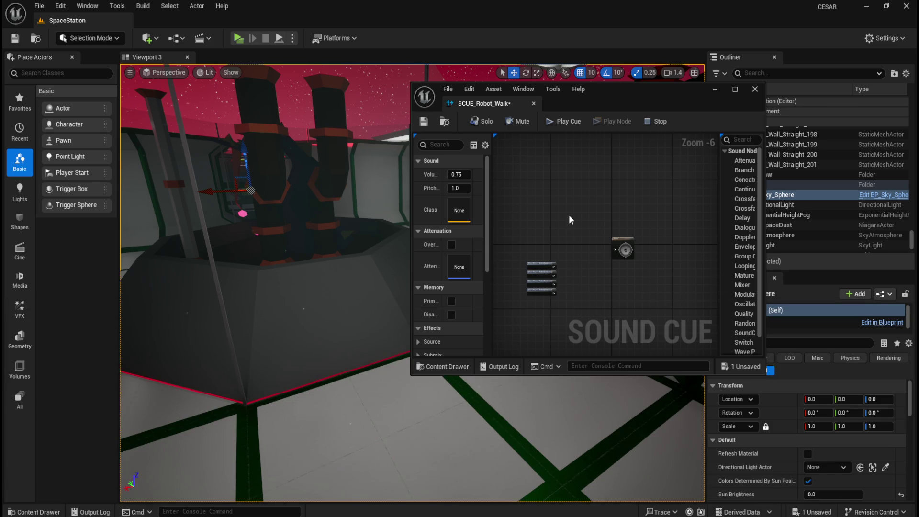
- Dock the cue editor and set the cue's Sound Class to SC_SFX
{"action": "left_click_drag", "start_coordinate": [458, 98], "coordinate": [254, 23]}
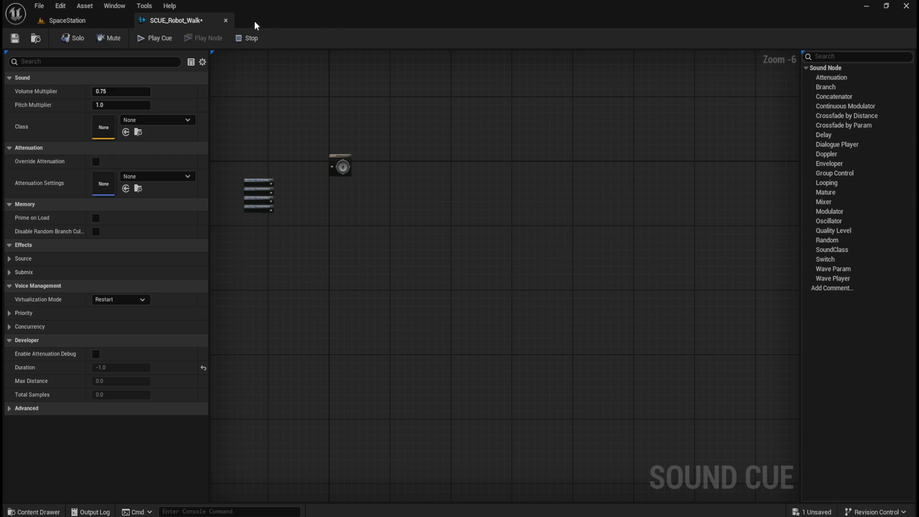
{"action": "scroll", "coordinate": [267, 140], "scroll_direction": "up", "scroll_amount": 2}
{"action": "left_click_drag", "start_coordinate": [354, 150], "coordinate": [474, 148]}
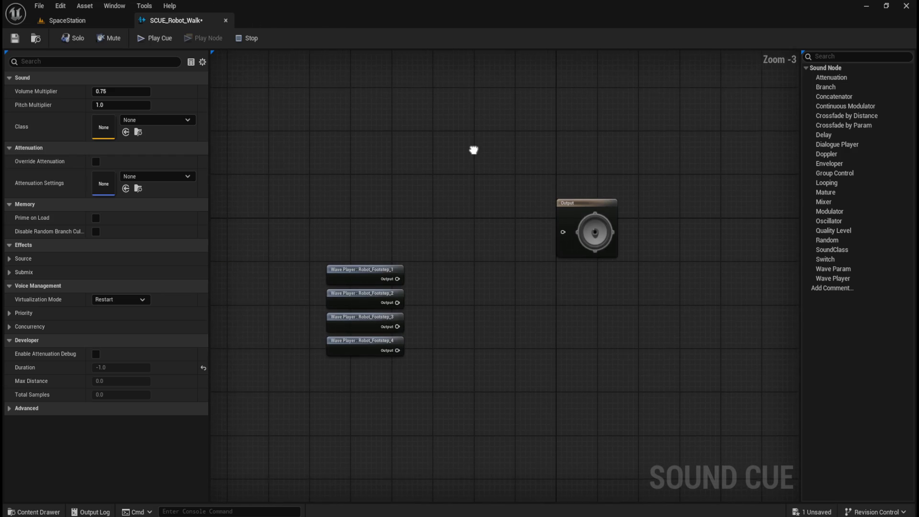
{"action": "left_click", "coordinate": [182, 121]}
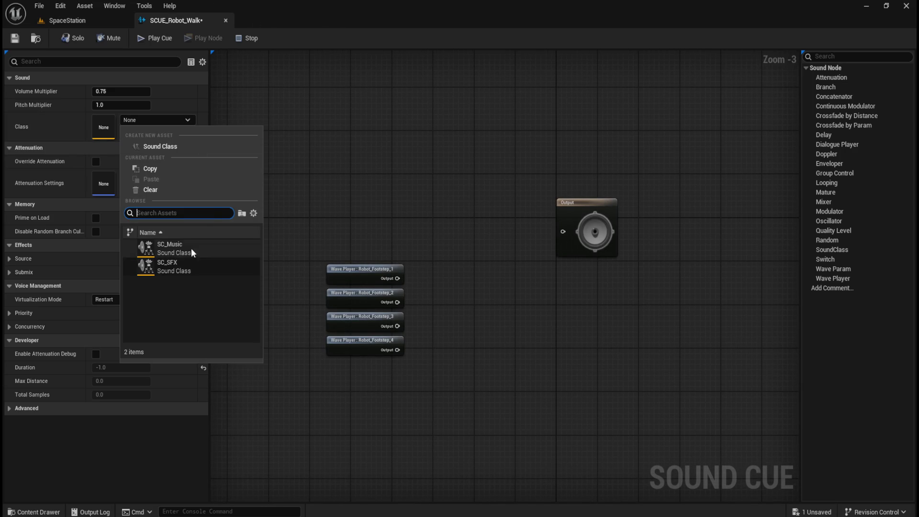
{"action": "left_click", "coordinate": [165, 264]}
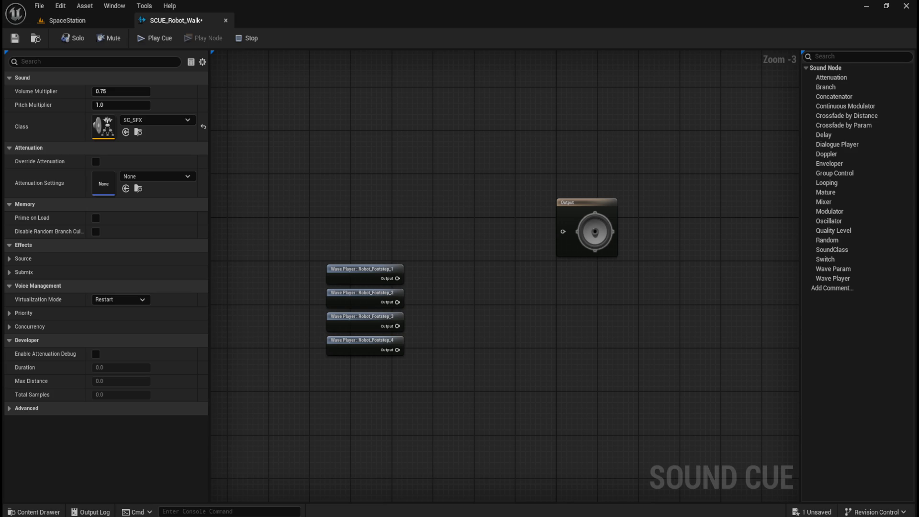
- Frame the graph and move the four wave player nodes up and left
{"action": "key", "text": "Home"}
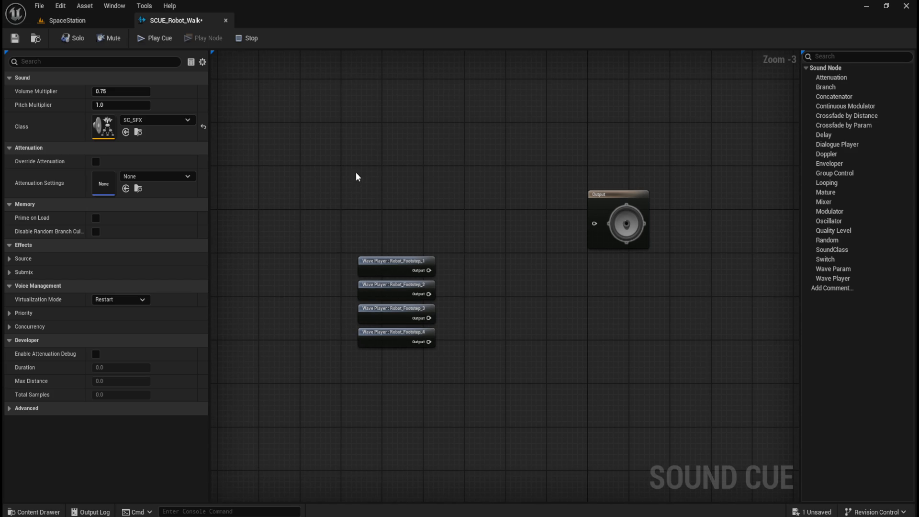
{"action": "left_click_drag", "start_coordinate": [356, 178], "coordinate": [438, 357]}
{"action": "left_click_drag", "start_coordinate": [396, 261], "coordinate": [369, 203]}
{"action": "left_click", "coordinate": [450, 247]}
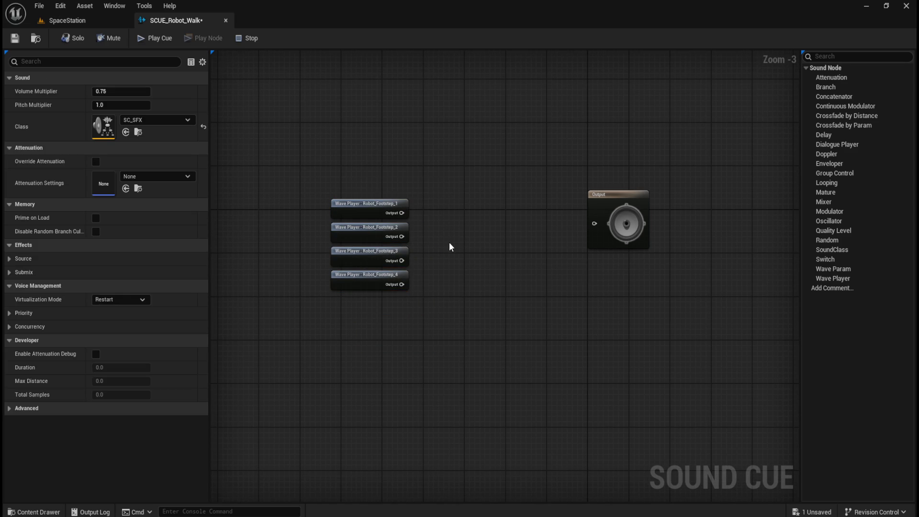
- Add a Random node and place it beside the wave players
{"action": "right_click", "coordinate": [450, 247]}
{"action": "type", "text": "random"}
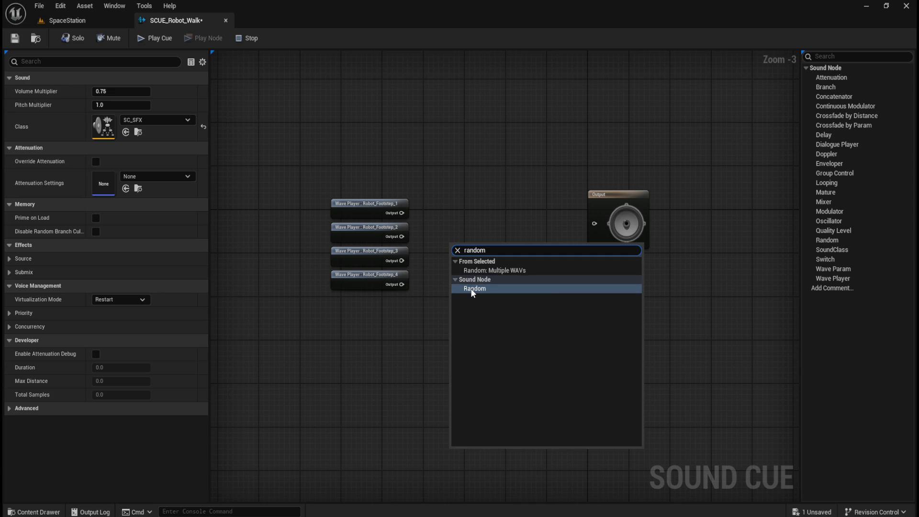
{"action": "left_click", "coordinate": [474, 288]}
{"action": "left_click_drag", "start_coordinate": [478, 246], "coordinate": [462, 207]}
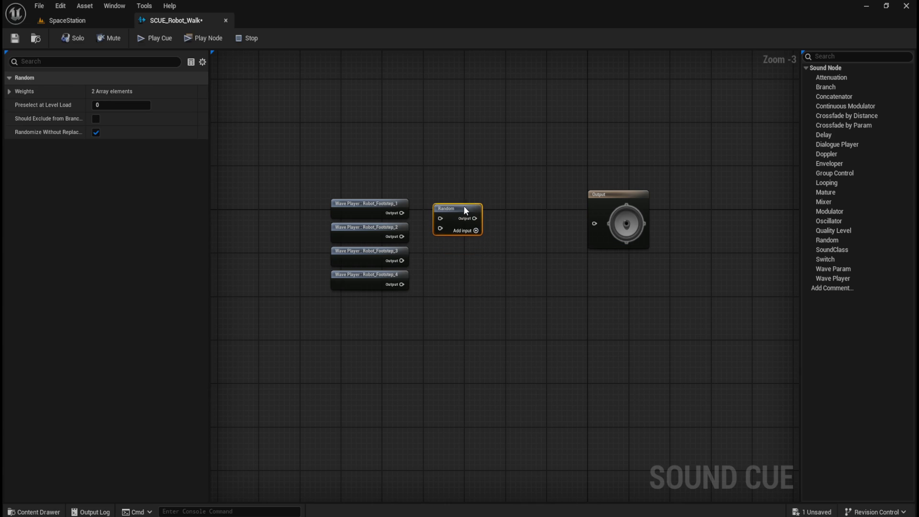
{"action": "scroll", "coordinate": [432, 185], "scroll_direction": "up", "scroll_amount": 2}
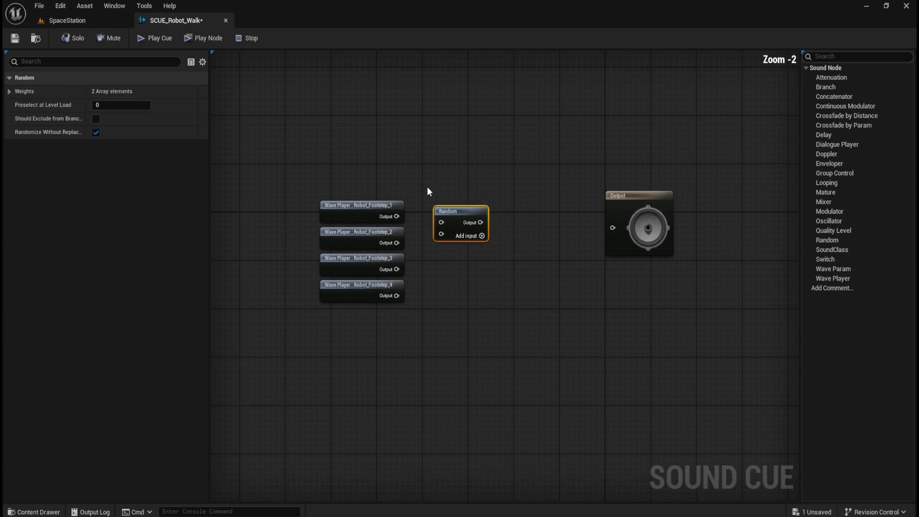
{"action": "left_click", "coordinate": [429, 186]}
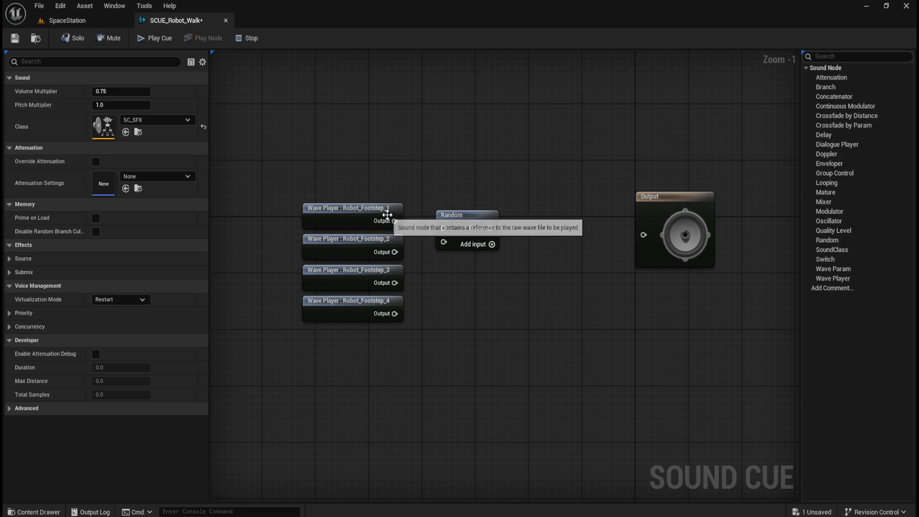
- Give the Random node four inputs and wire Robot_Footstep_1 through 4 into them
{"action": "left_click", "coordinate": [489, 245]}
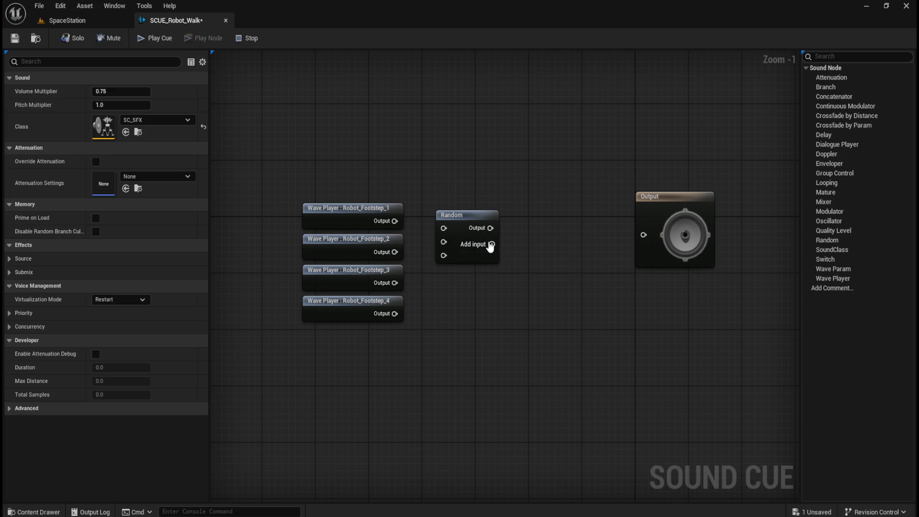
{"action": "left_click", "coordinate": [489, 245]}
{"action": "left_click_drag", "start_coordinate": [394, 221], "coordinate": [443, 228]}
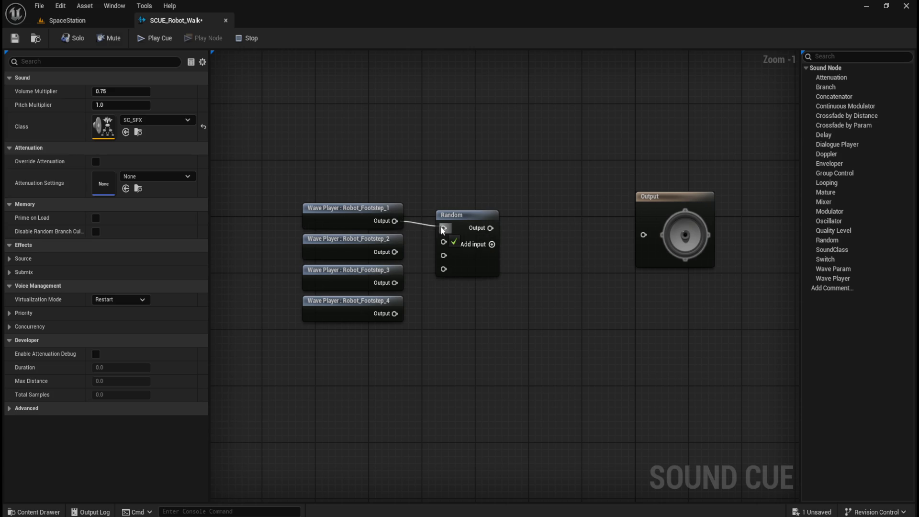
{"action": "left_click_drag", "start_coordinate": [395, 251], "coordinate": [443, 242]}
{"action": "left_click_drag", "start_coordinate": [394, 283], "coordinate": [443, 255]}
{"action": "mouse_move", "coordinate": [394, 314]}
{"action": "left_mouse_down"}
{"action": "mouse_move", "coordinate": [441, 281]}
{"action": "mouse_move", "coordinate": [443, 269]}
{"action": "left_mouse_up"}
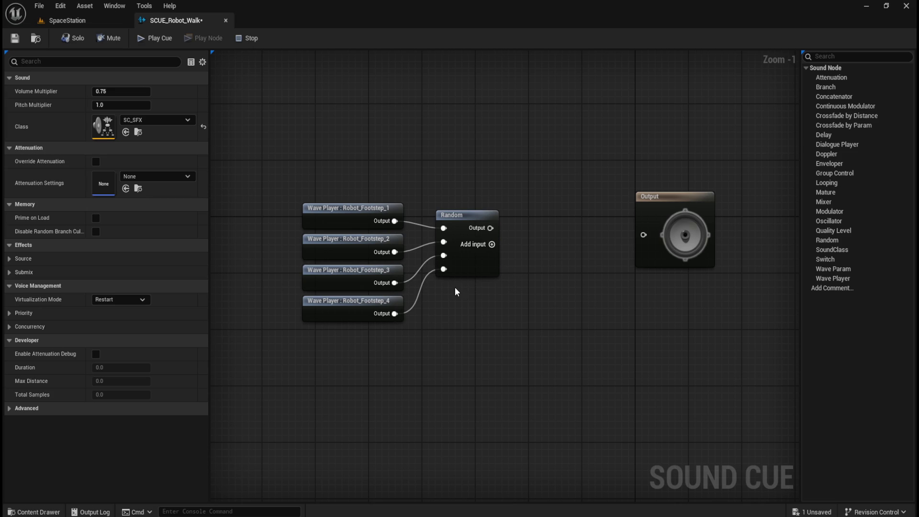
{"action": "left_click_drag", "start_coordinate": [559, 320], "coordinate": [544, 339]}
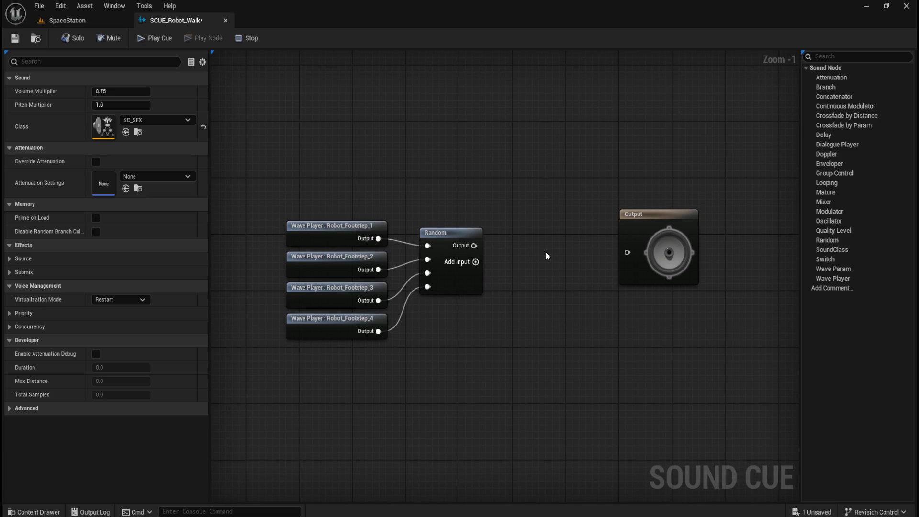
{"action": "right_click", "coordinate": [511, 259]}
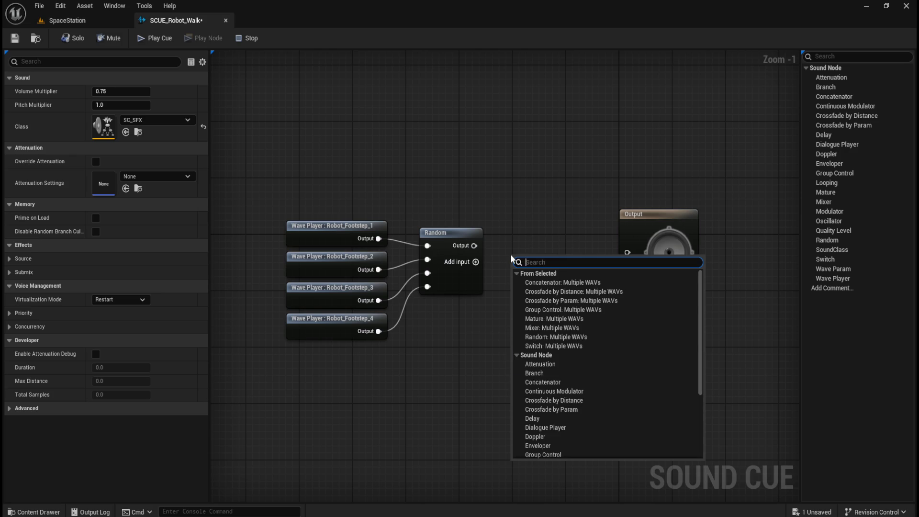
- Add a Modulator node after the Random node and wire it into the cue Output
{"action": "type", "text": "modula"}
{"action": "key", "text": "Return"}
{"action": "mouse_move", "coordinate": [512, 259]}
{"action": "left_mouse_down"}
{"action": "mouse_move", "coordinate": [526, 249]}
{"action": "mouse_move", "coordinate": [524, 234]}
{"action": "mouse_move", "coordinate": [527, 256]}
{"action": "mouse_move", "coordinate": [521, 245]}
{"action": "left_mouse_up"}
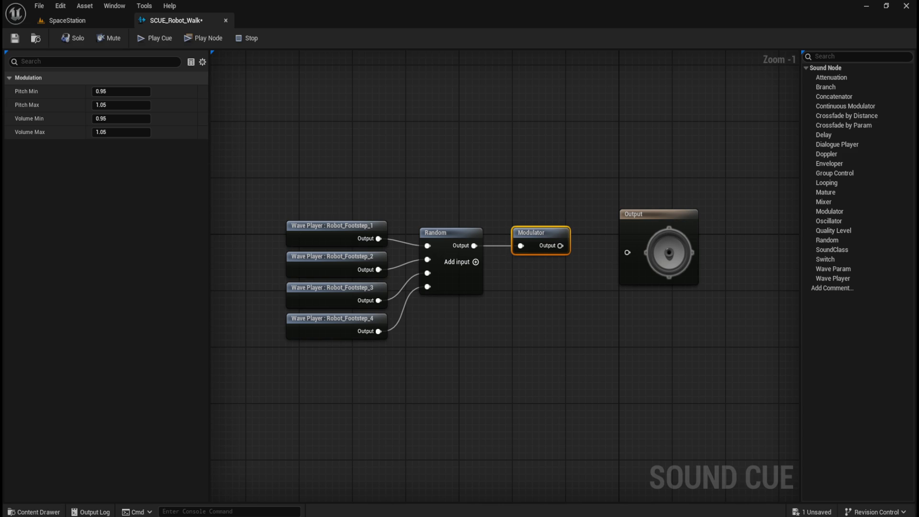
{"action": "mouse_move", "coordinate": [560, 246]}
{"action": "left_mouse_down"}
{"action": "mouse_move", "coordinate": [629, 258]}
{"action": "mouse_move", "coordinate": [604, 257]}
{"action": "left_mouse_up"}
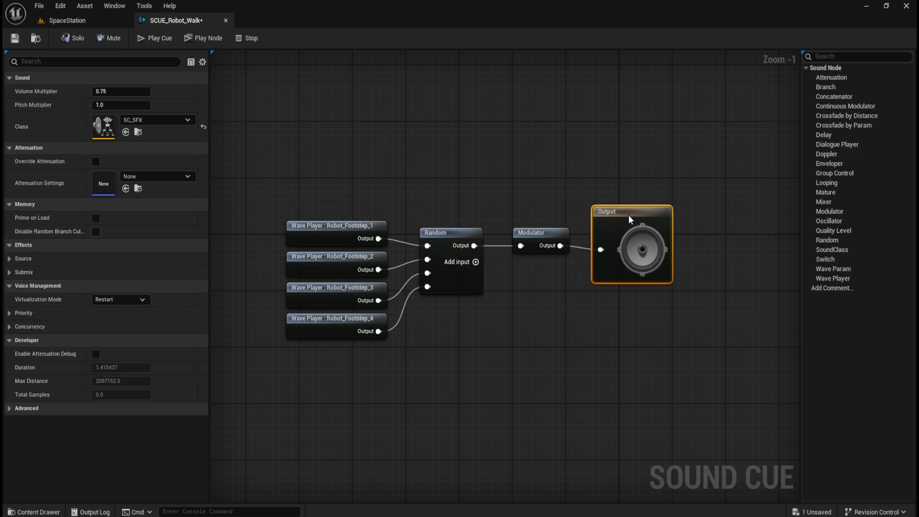
{"action": "mouse_move", "coordinate": [469, 175]}
{"action": "left_mouse_down"}
{"action": "mouse_move", "coordinate": [599, 288]}
{"action": "mouse_move", "coordinate": [680, 270]}
{"action": "left_mouse_up"}
{"action": "left_click", "coordinate": [590, 174]}
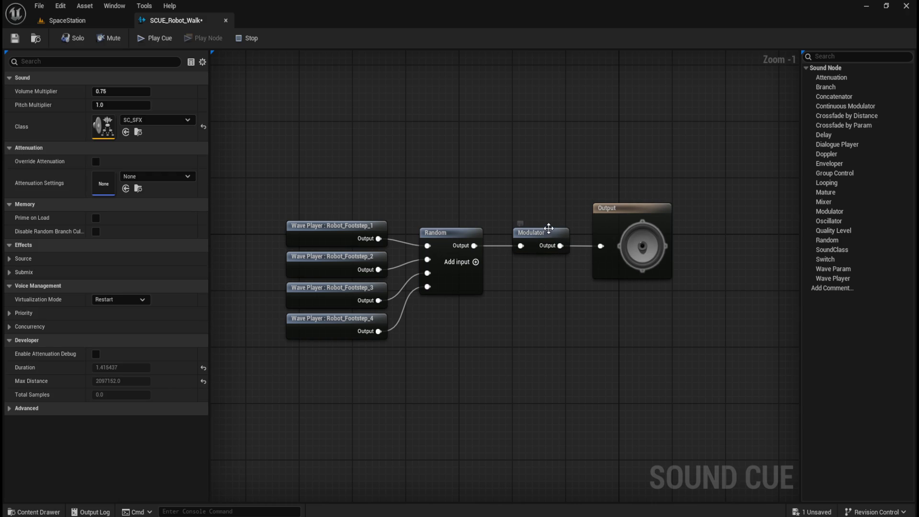
- Audition the SCUE_Robot_Walk cue repeatedly to hear the random footstep variation
{"action": "left_click", "coordinate": [148, 41]}
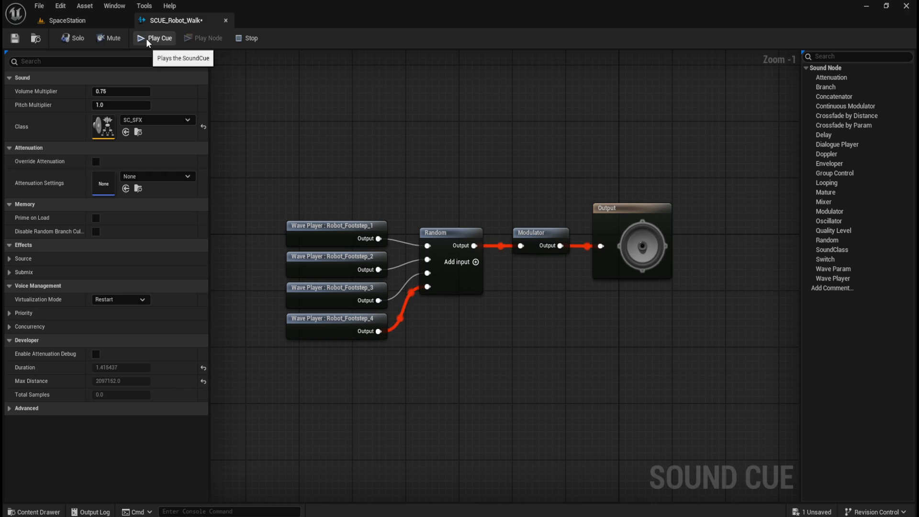
{"action": "left_click", "coordinate": [147, 41]}
{"action": "left_click", "coordinate": [147, 41]}
{"action": "left_click", "coordinate": [147, 42]}
{"action": "left_click", "coordinate": [146, 40]}
{"action": "left_click", "coordinate": [146, 40]}
{"action": "left_click", "coordinate": [146, 40]}
{"action": "left_click", "coordinate": [147, 40]}
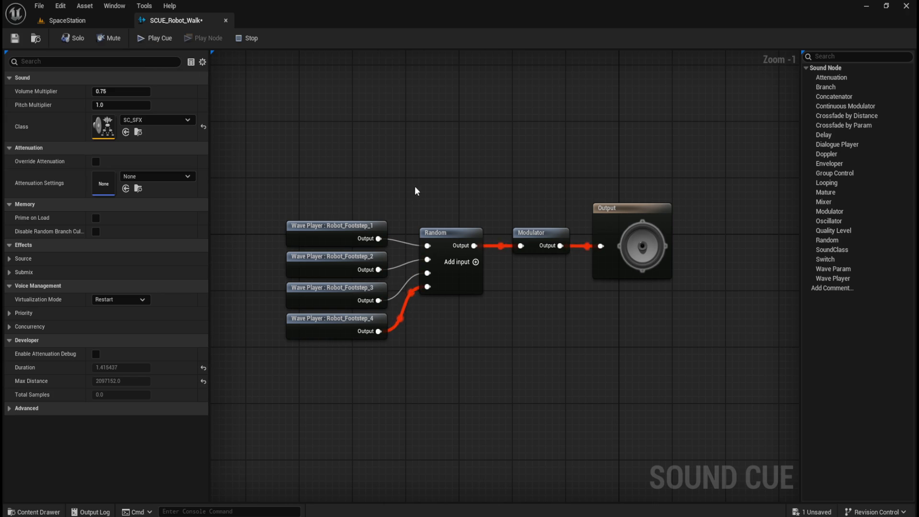
- Lower the Modulator's minimum pitch and audition the deeper footsteps
{"action": "left_click", "coordinate": [543, 239]}
{"action": "left_click_drag", "start_coordinate": [98, 91], "coordinate": [71, 91]}
{"action": "left_click", "coordinate": [150, 44]}
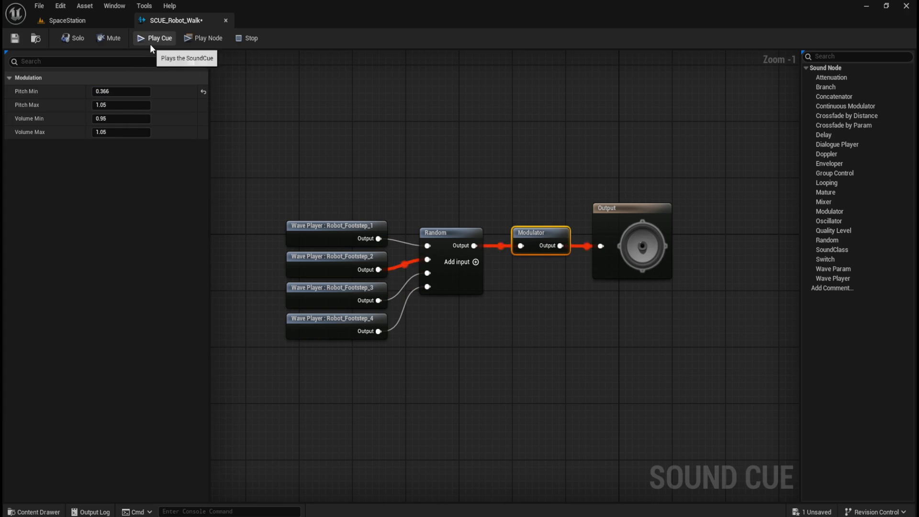
{"action": "left_click", "coordinate": [153, 41]}
{"action": "left_click", "coordinate": [154, 41]}
{"action": "left_click", "coordinate": [153, 41]}
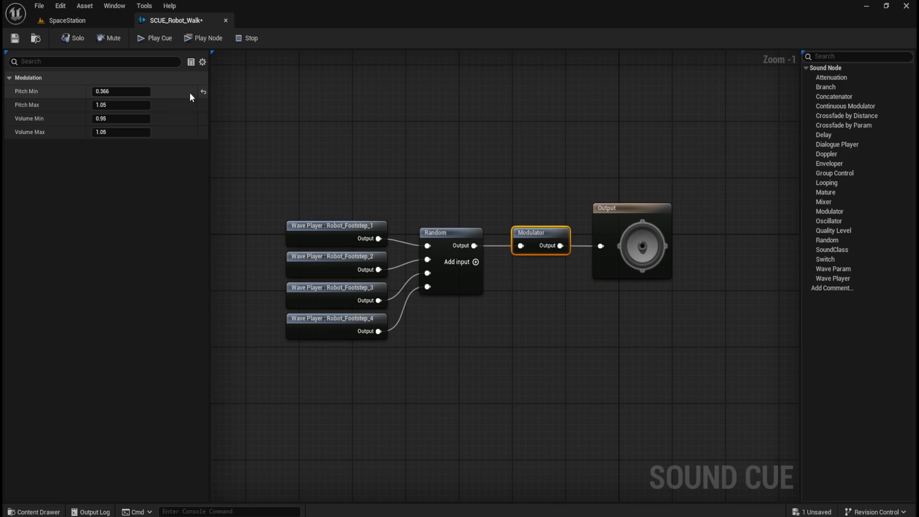
- Set the Modulator pitch range to 0.5–0.6 and play the cue
{"action": "left_click", "coordinate": [203, 91]}
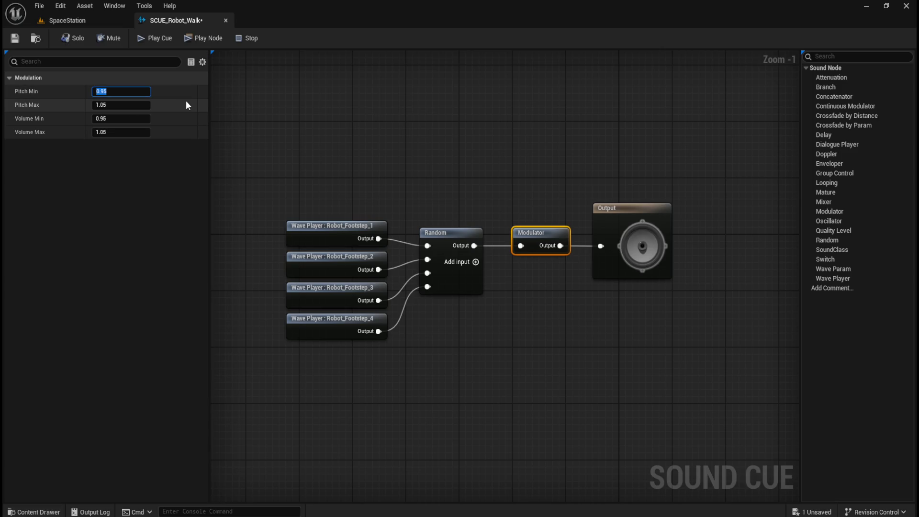
{"action": "key", "text": "BackSpace"}
{"action": "type", "text": "5"}
{"action": "key", "text": "Tab"}
{"action": "type", "text": ".6"}
{"action": "key", "text": "Return"}
{"action": "left_click", "coordinate": [161, 43]}
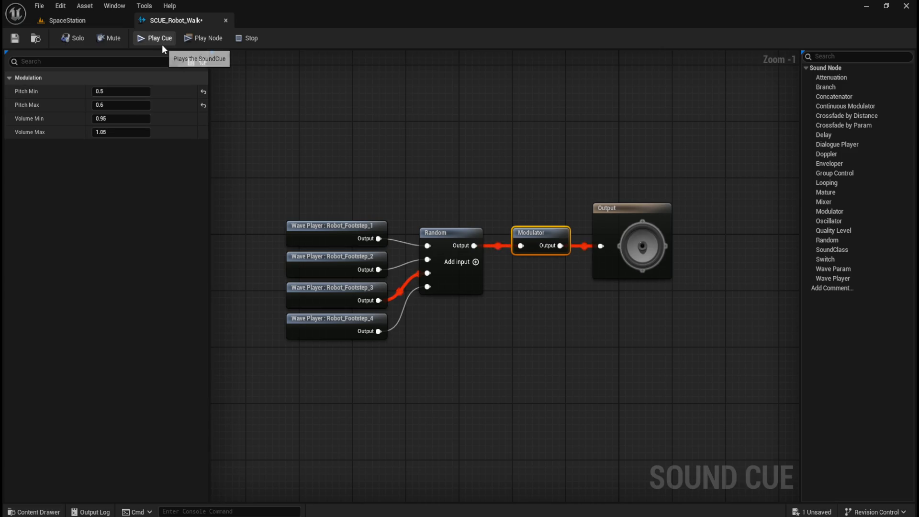
- Set the Modulator pitch to Min 0.7, Max 0.8 and audition the footsteps
{"action": "left_click", "coordinate": [116, 91]}
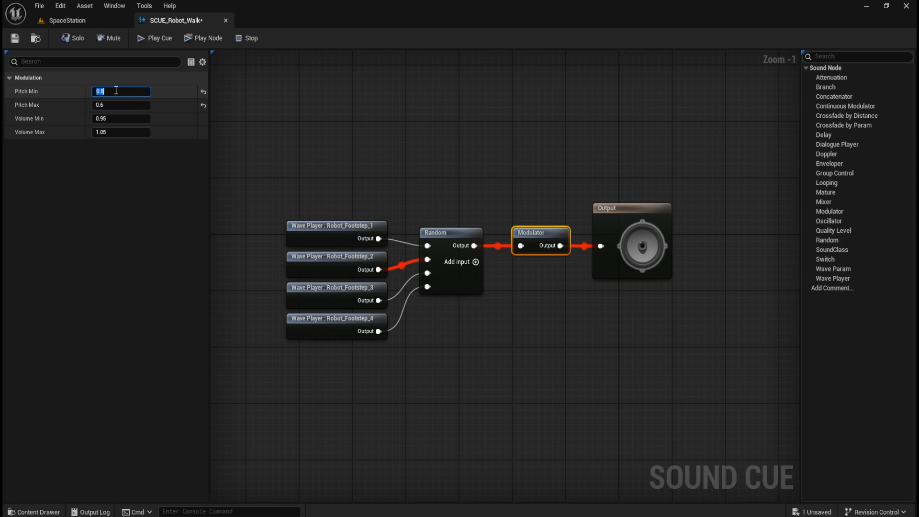
{"action": "type", "text": ".7"}
{"action": "key", "text": "Tab"}
{"action": "type", "text": ".8"}
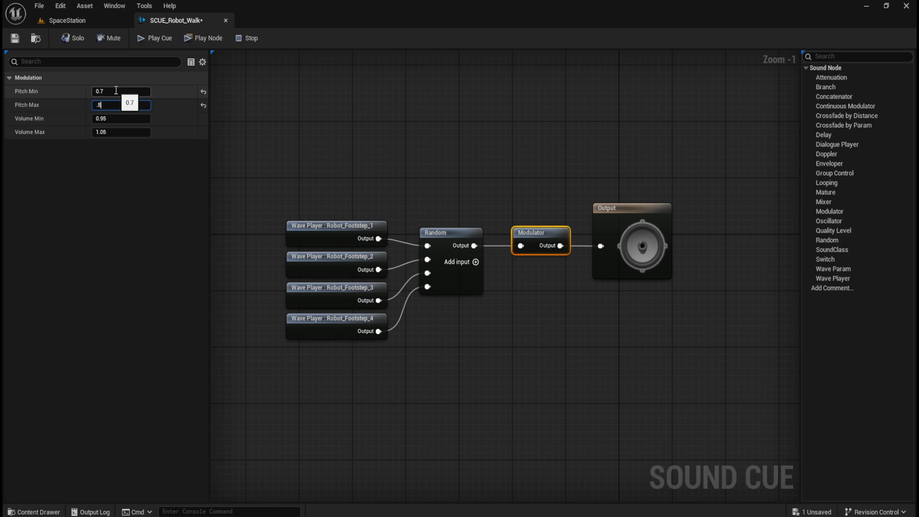
{"action": "left_click", "coordinate": [148, 39]}
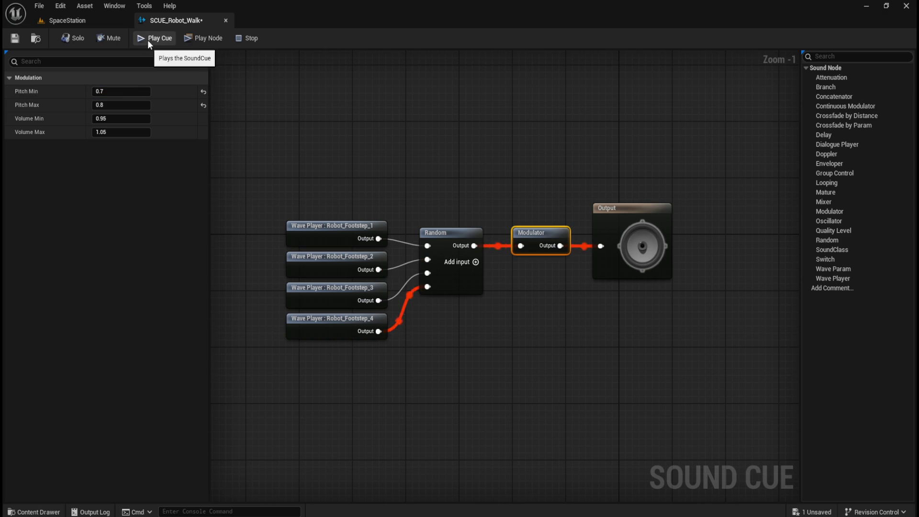
{"action": "left_click", "coordinate": [147, 40]}
{"action": "left_click", "coordinate": [148, 39]}
{"action": "left_click", "coordinate": [148, 39]}
{"action": "left_click", "coordinate": [148, 39]}
{"action": "left_click", "coordinate": [147, 39]}
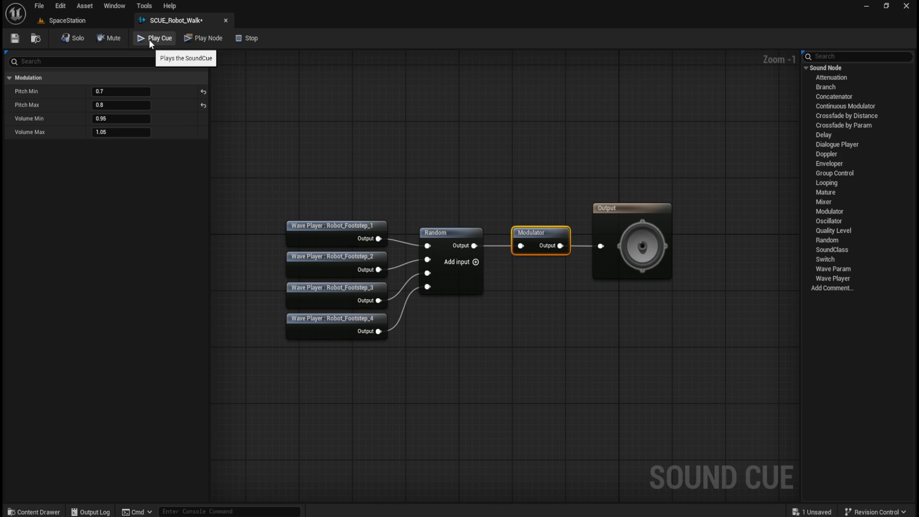
- Replay the cue several more times to confirm the 0.7–0.8 pitch range
{"action": "left_click", "coordinate": [149, 42]}
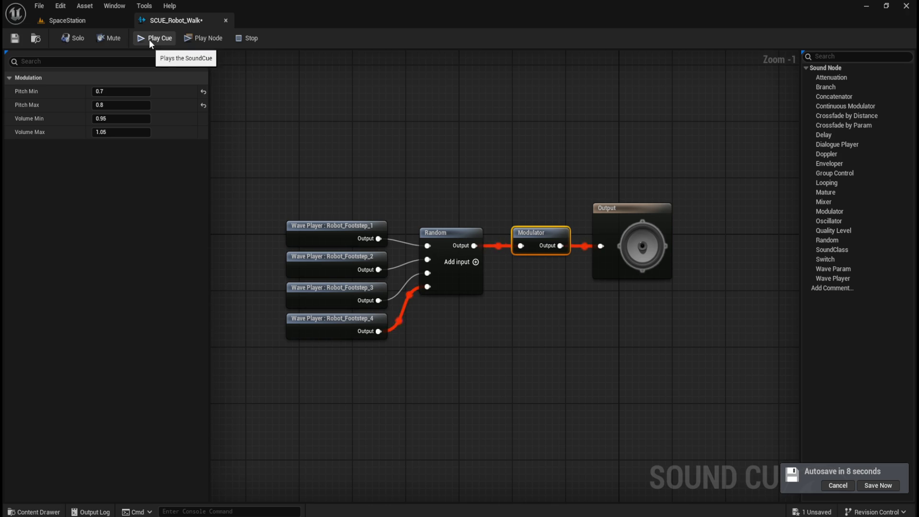
{"action": "left_click", "coordinate": [149, 38]}
{"action": "left_click", "coordinate": [149, 38]}
{"action": "left_click", "coordinate": [148, 38]}
{"action": "left_click", "coordinate": [149, 39]}
{"action": "left_click", "coordinate": [149, 38]}
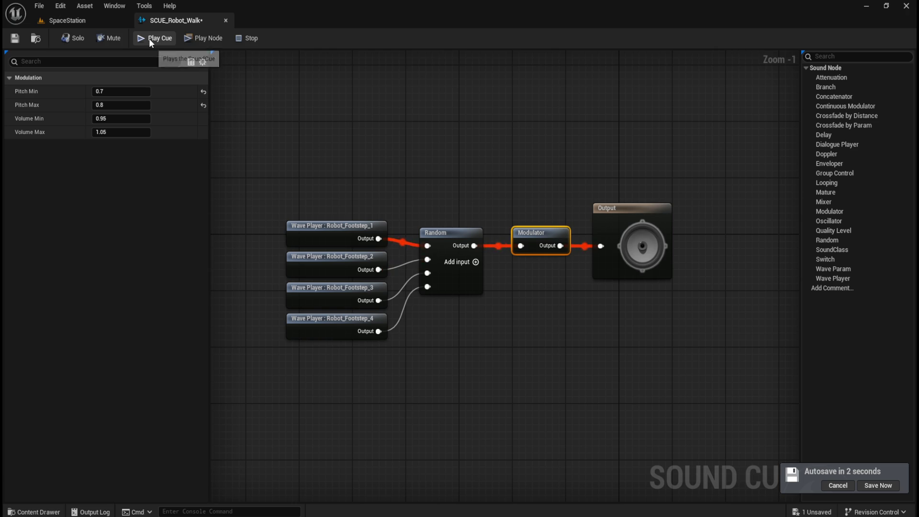
{"action": "left_click", "coordinate": [148, 38]}
{"action": "left_click", "coordinate": [148, 39]}
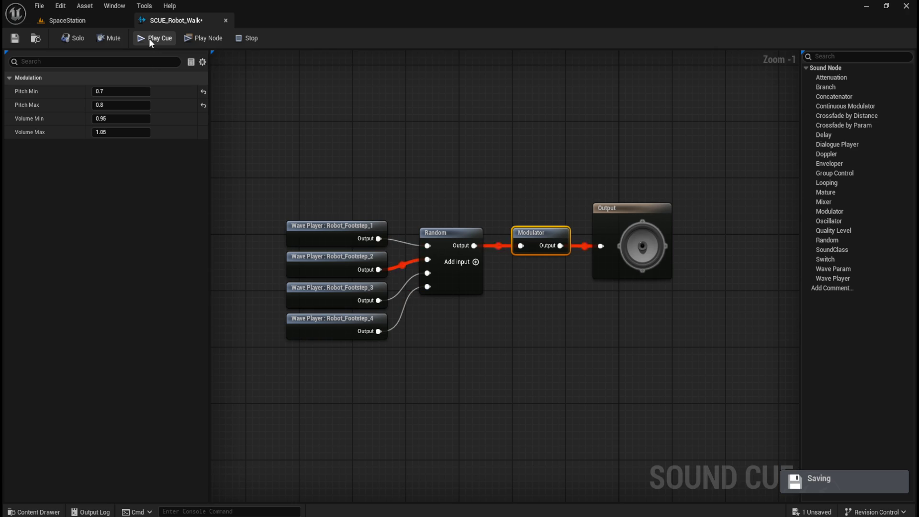
{"action": "left_click", "coordinate": [149, 38]}
- Try a minimum volume of 1.0 on the Modulator and audition it
{"action": "left_click", "coordinate": [122, 119]}
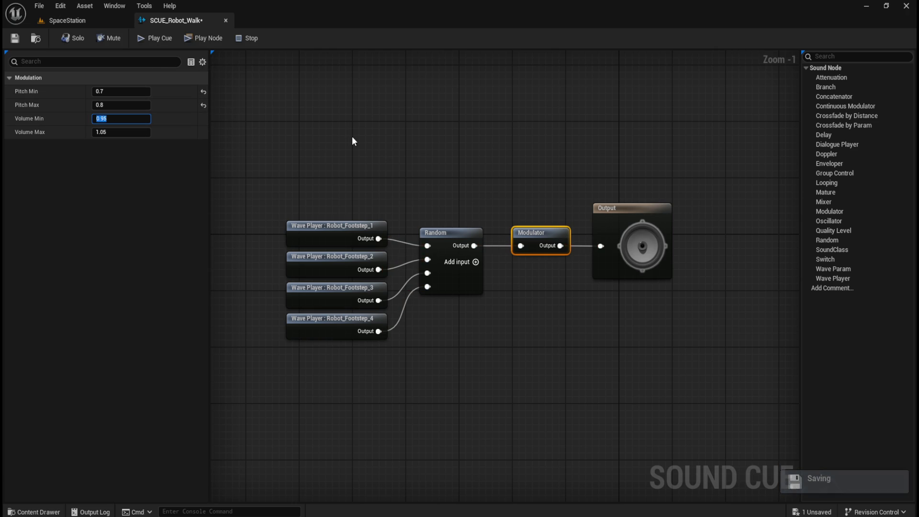
{"action": "type", "text": "1.0"}
{"action": "key", "text": "Tab"}
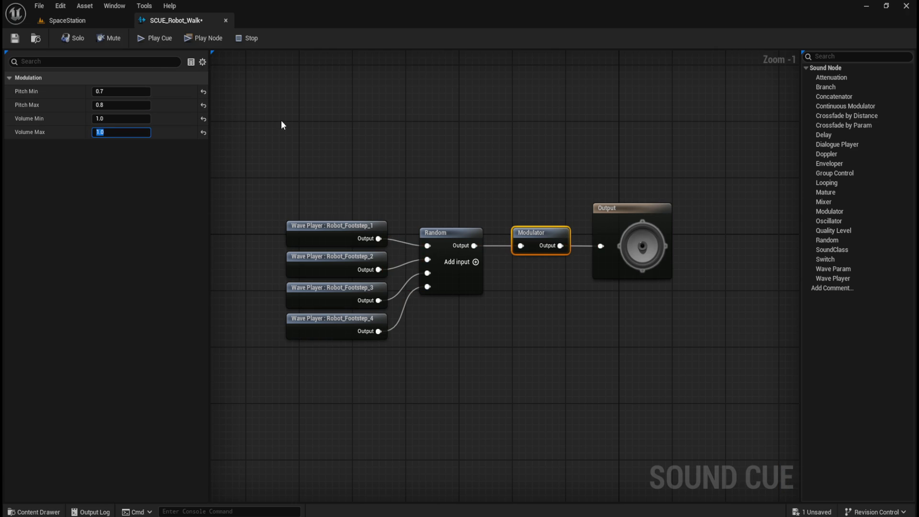
{"action": "left_click", "coordinate": [153, 38]}
{"action": "left_click", "coordinate": [153, 38]}
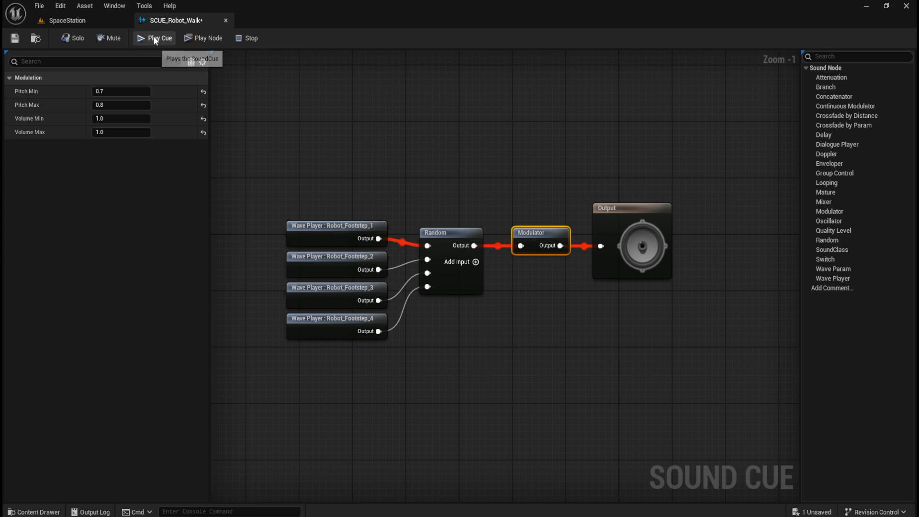
- Set Modulator volume Min and Max to 0.9, audition it, and save the cue
{"action": "left_click", "coordinate": [120, 119]}
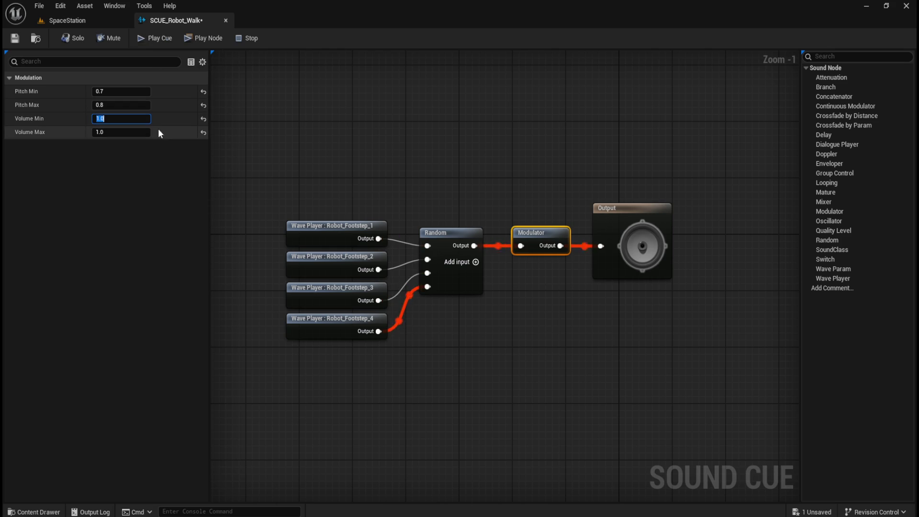
{"action": "type", "text": "0.9"}
{"action": "key", "text": "Tab"}
{"action": "type", "text": "0.9"}
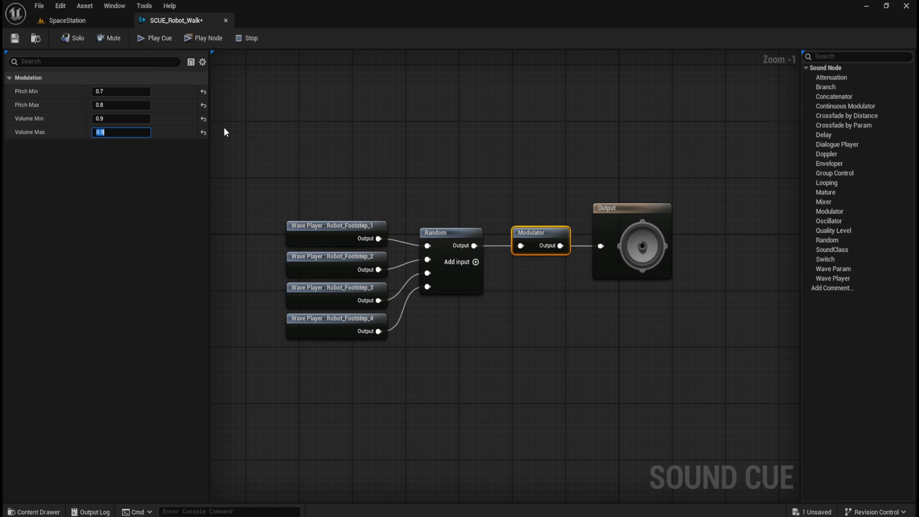
{"action": "left_click", "coordinate": [155, 37]}
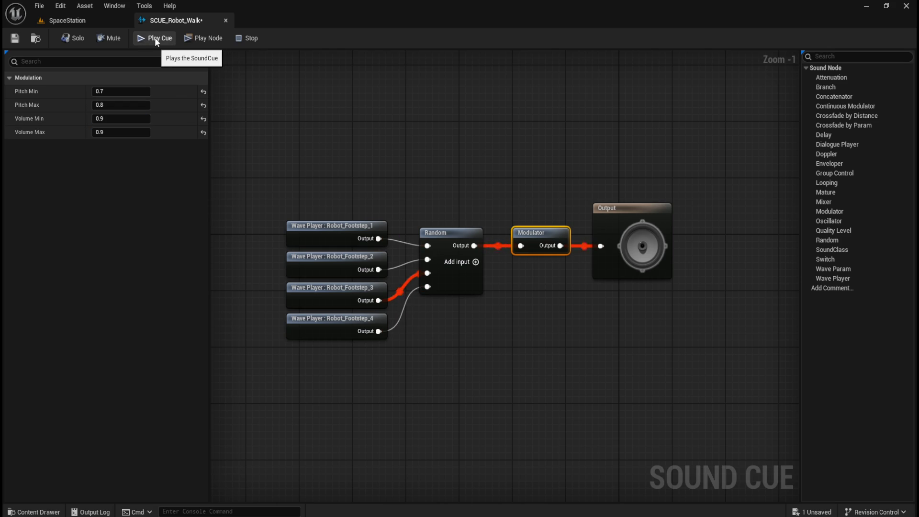
{"action": "left_click", "coordinate": [154, 37]}
{"action": "left_click", "coordinate": [154, 37]}
{"action": "left_click", "coordinate": [154, 37]}
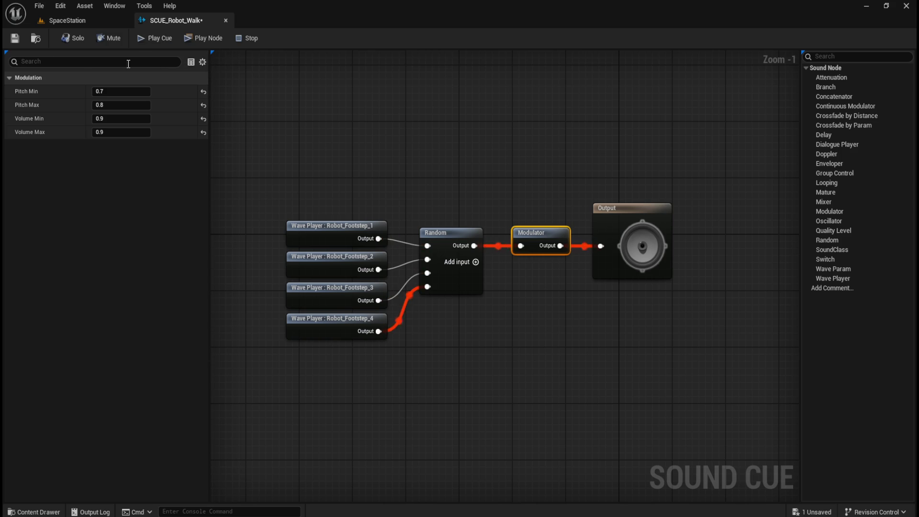
{"action": "left_click", "coordinate": [16, 40]}
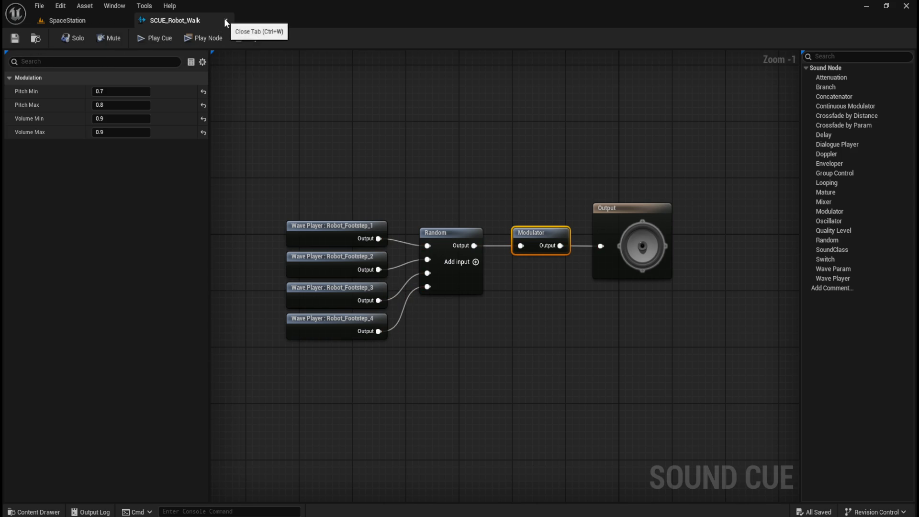
- Close the cue editor and move SCUE_Robot_Walk from SFX into the Cues folder
{"action": "left_click", "coordinate": [226, 22]}
{"action": "key", "text": "ctrl+space"}
{"action": "left_click", "coordinate": [262, 378]}
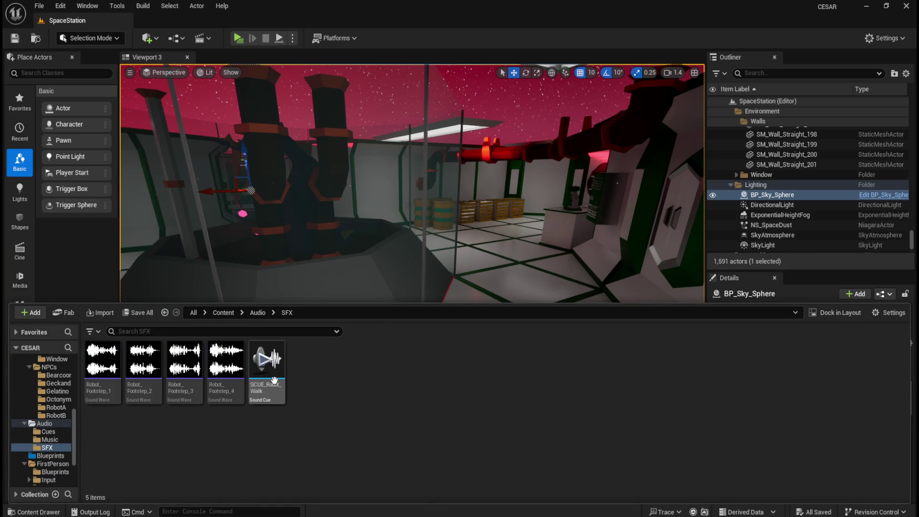
{"action": "mouse_move", "coordinate": [260, 387]}
{"action": "left_mouse_down"}
{"action": "mouse_move", "coordinate": [141, 436]}
{"action": "mouse_move", "coordinate": [54, 434]}
{"action": "left_mouse_up"}
{"action": "left_click", "coordinate": [70, 457]}
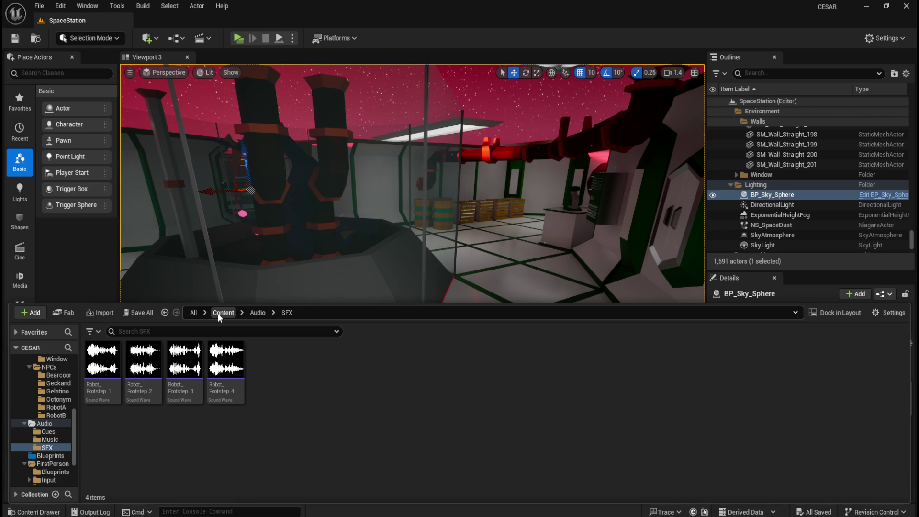
- Open the Cues folder and preview the SCUE_Robot_Walk sound
{"action": "left_click", "coordinate": [50, 432]}
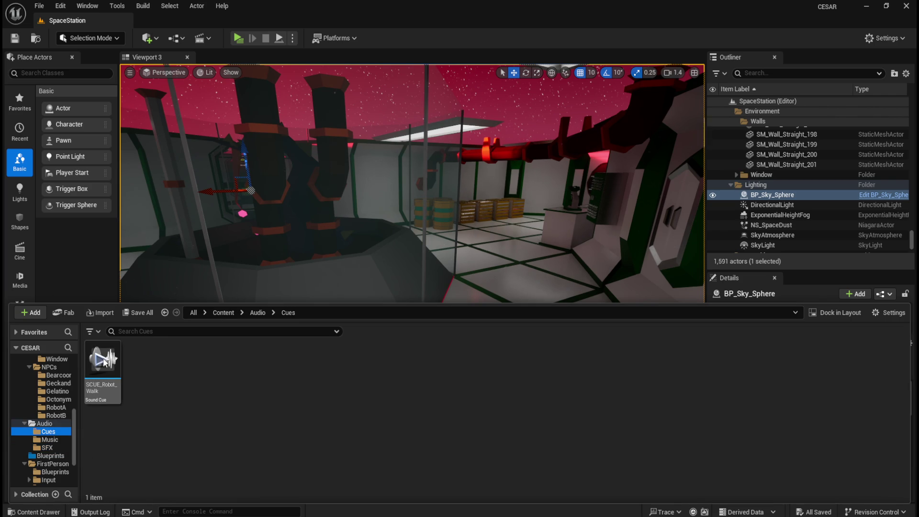
{"action": "mouse_move", "coordinate": [104, 362]}
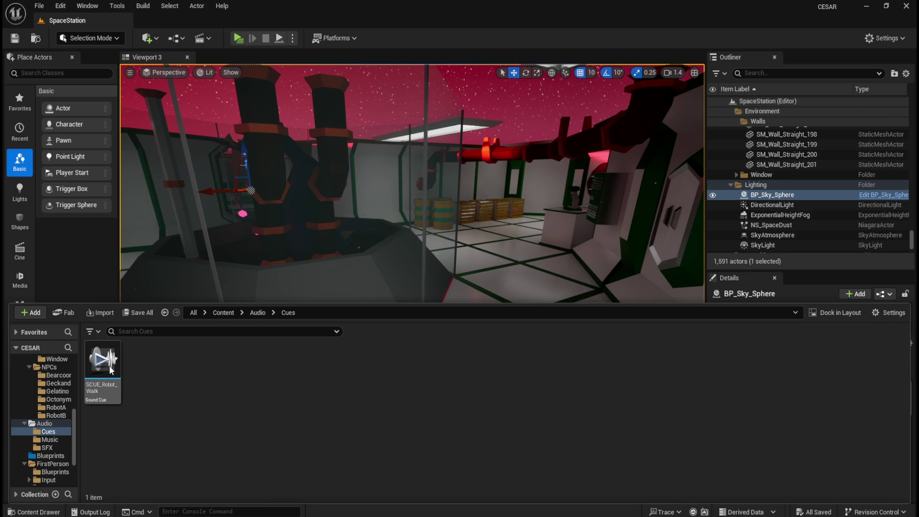
{"action": "left_click", "coordinate": [105, 367]}
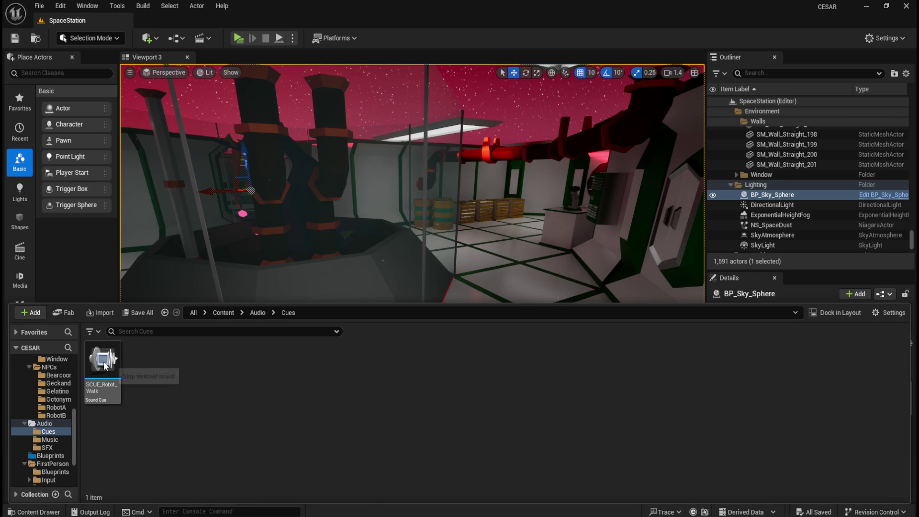
{"action": "double_click", "coordinate": [102, 361]}
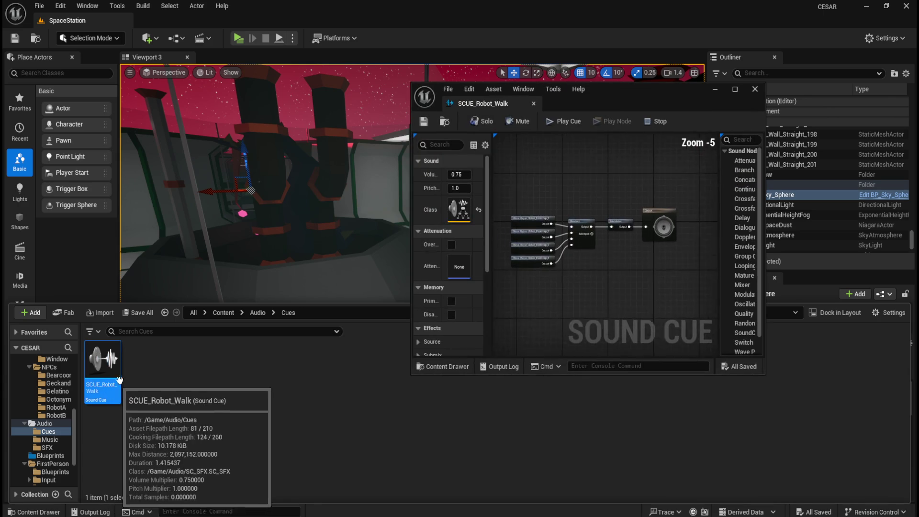
{"action": "mouse_move", "coordinate": [482, 108]}
{"action": "left_mouse_down"}
{"action": "mouse_move", "coordinate": [434, 85]}
{"action": "mouse_move", "coordinate": [182, 20]}
{"action": "left_mouse_up"}
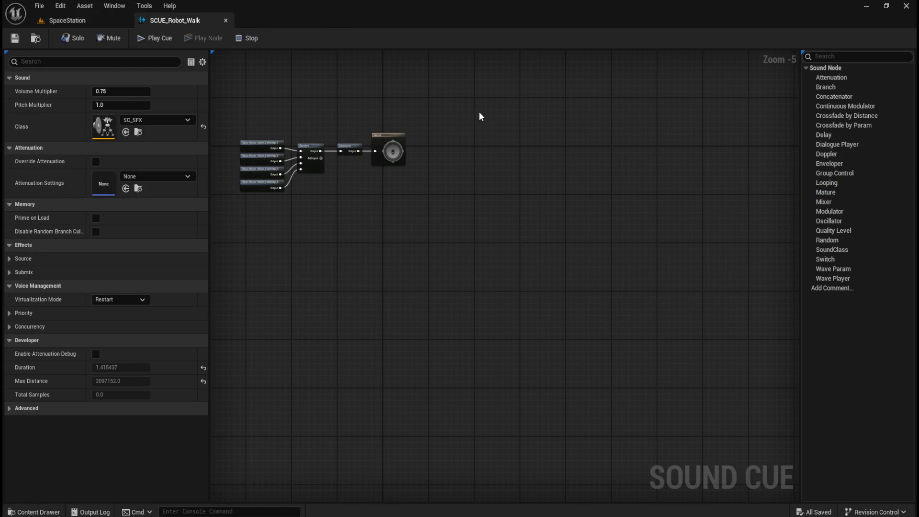
{"action": "left_click_drag", "start_coordinate": [289, 106], "coordinate": [388, 164]}
{"action": "scroll", "coordinate": [420, 203], "scroll_direction": "up", "scroll_amount": 3}
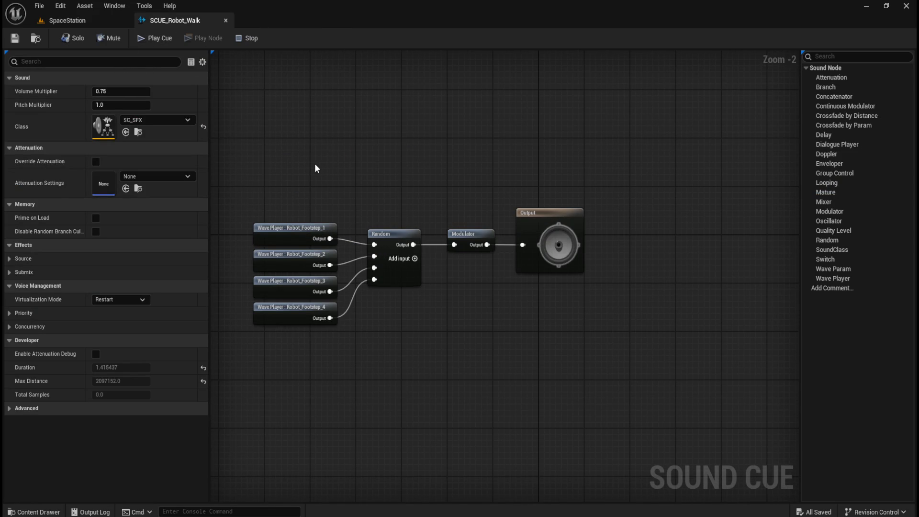
{"action": "left_click", "coordinate": [292, 229]}
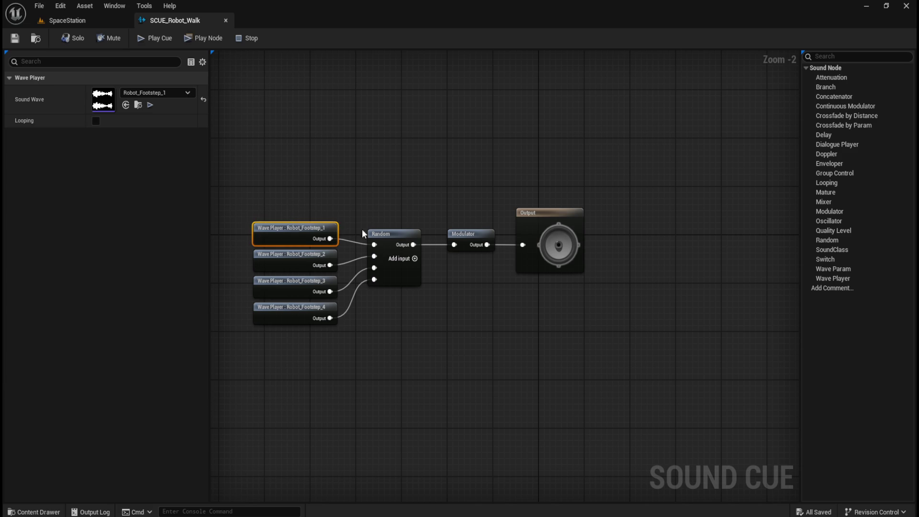
{"action": "left_click", "coordinate": [391, 230]}
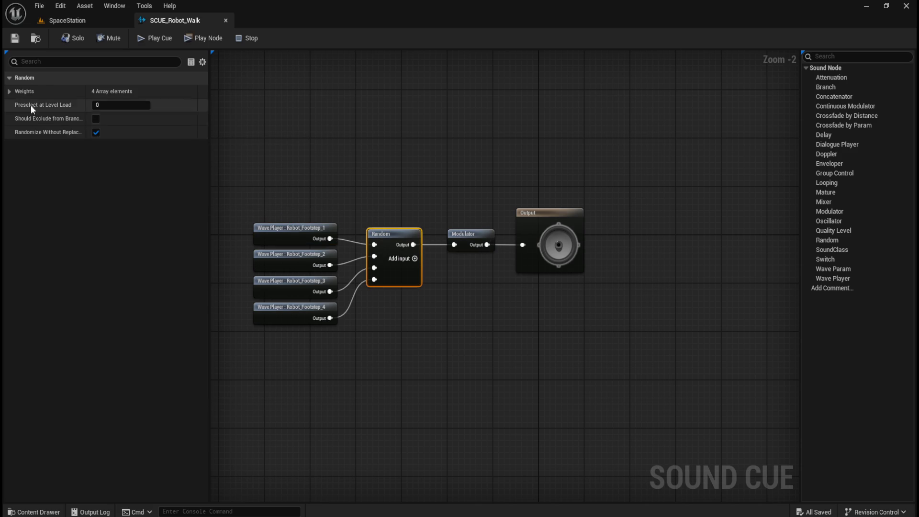
{"action": "left_click", "coordinate": [9, 91]}
{"action": "left_click", "coordinate": [9, 91]}
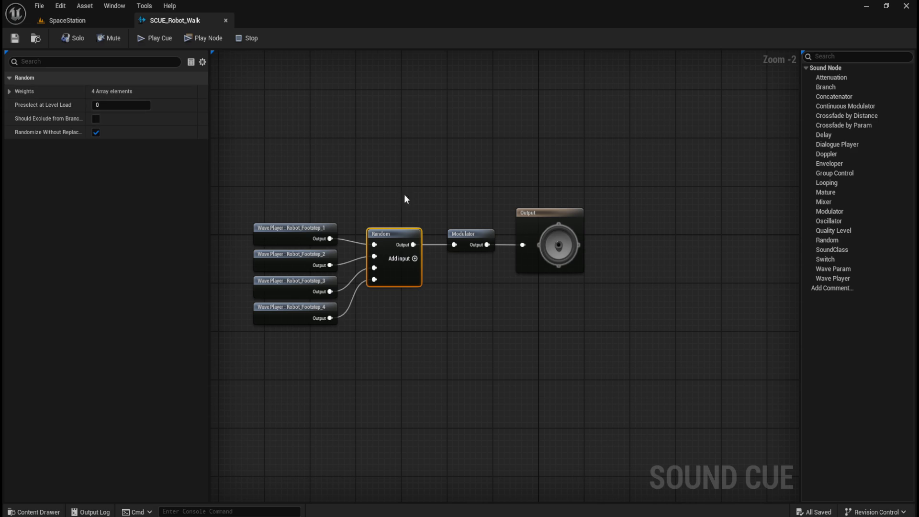
{"action": "left_click", "coordinate": [464, 231]}
{"action": "left_click", "coordinate": [569, 221]}
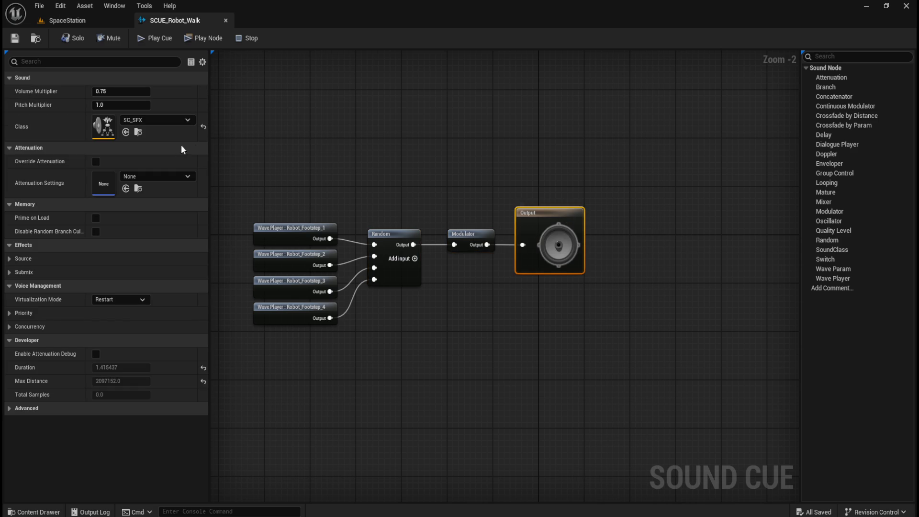
{"action": "left_click", "coordinate": [407, 184]}
{"action": "left_click", "coordinate": [399, 233]}
{"action": "left_click", "coordinate": [470, 233]}
{"action": "left_click", "coordinate": [492, 179]}
{"action": "left_click", "coordinate": [560, 215]}
{"action": "left_click", "coordinate": [485, 156]}
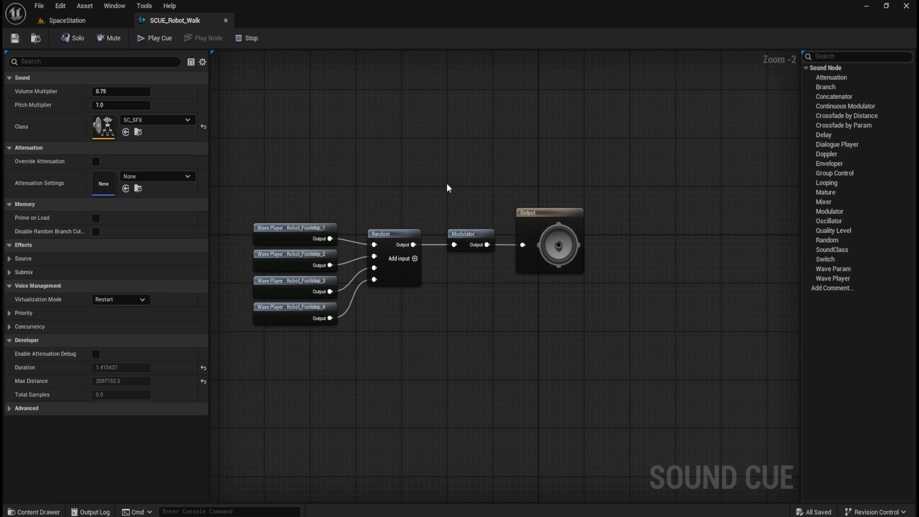
{"action": "left_click", "coordinate": [529, 212]}
{"action": "left_click", "coordinate": [213, 41]}
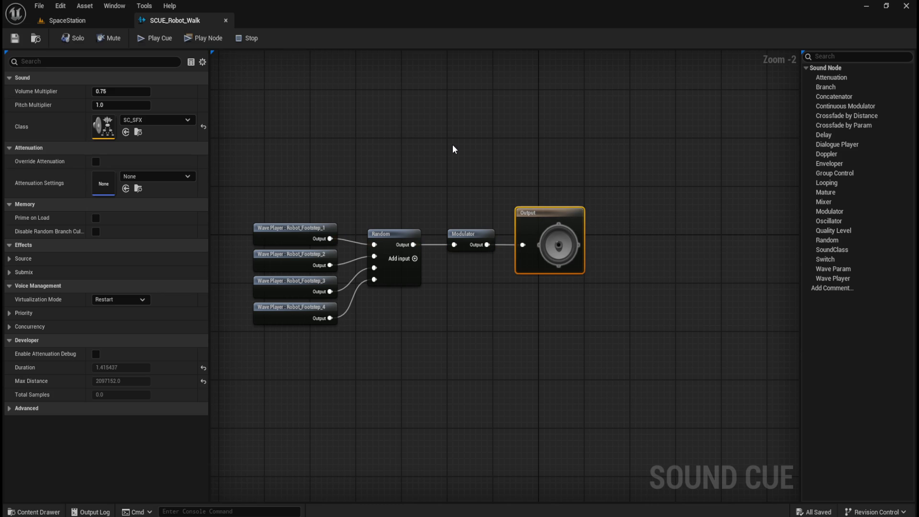
{"action": "left_click", "coordinate": [161, 37]}
{"action": "left_click", "coordinate": [434, 128]}
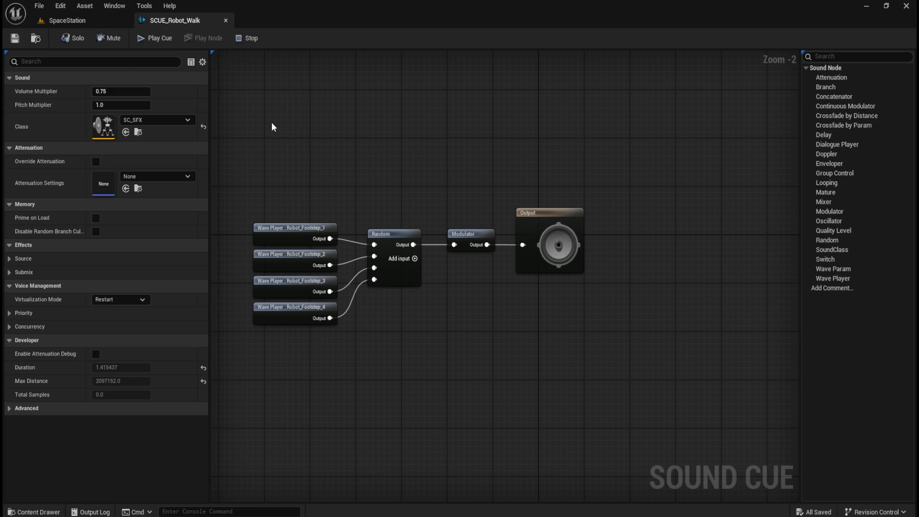
{"action": "left_click", "coordinate": [155, 39]}
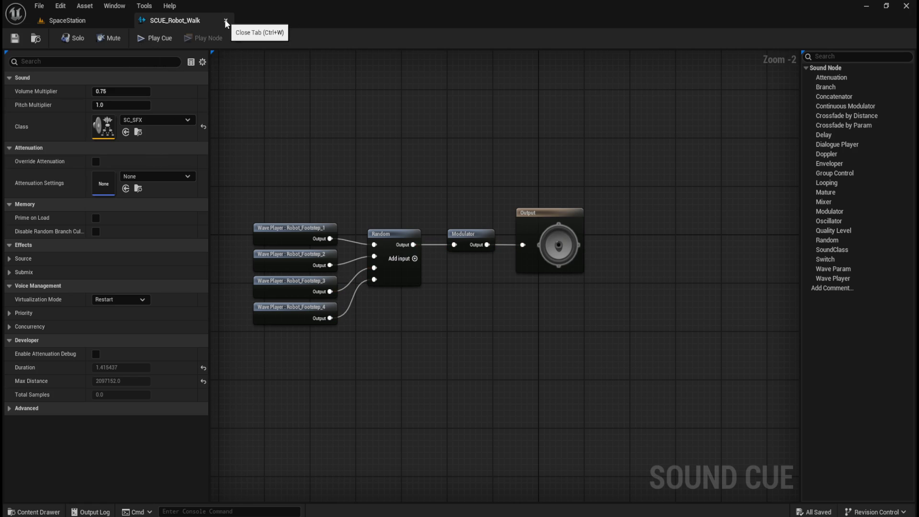
{"action": "left_click", "coordinate": [167, 40]}
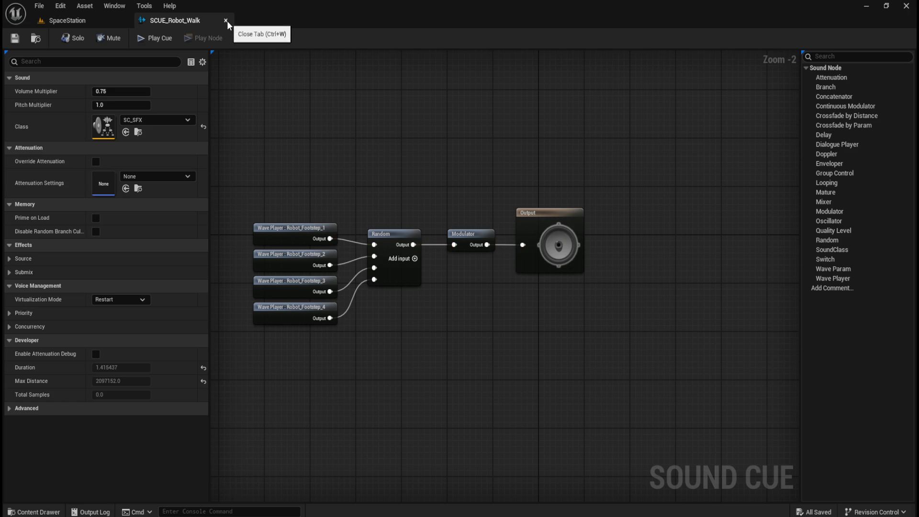
{"action": "left_click", "coordinate": [169, 39]}
{"action": "left_click", "coordinate": [225, 20]}
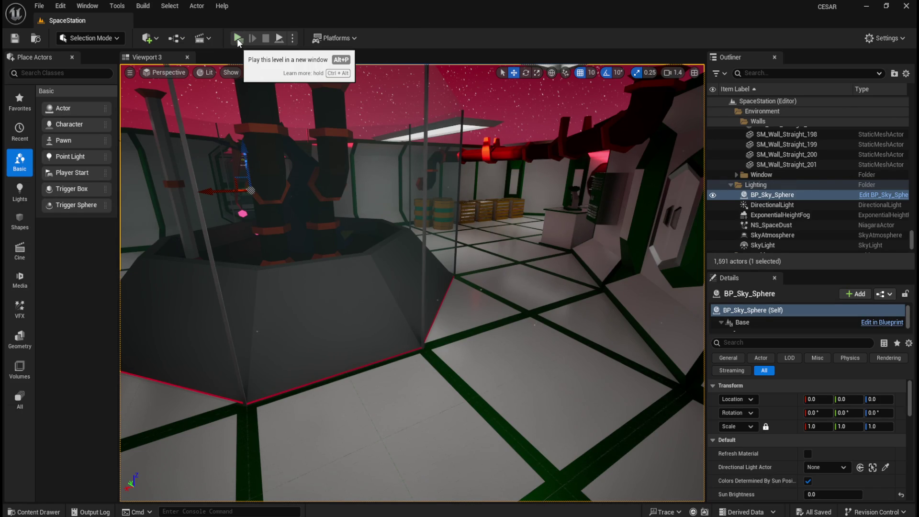
{"action": "key", "text": "ctrl+space"}
{"action": "left_click", "coordinate": [190, 421]}
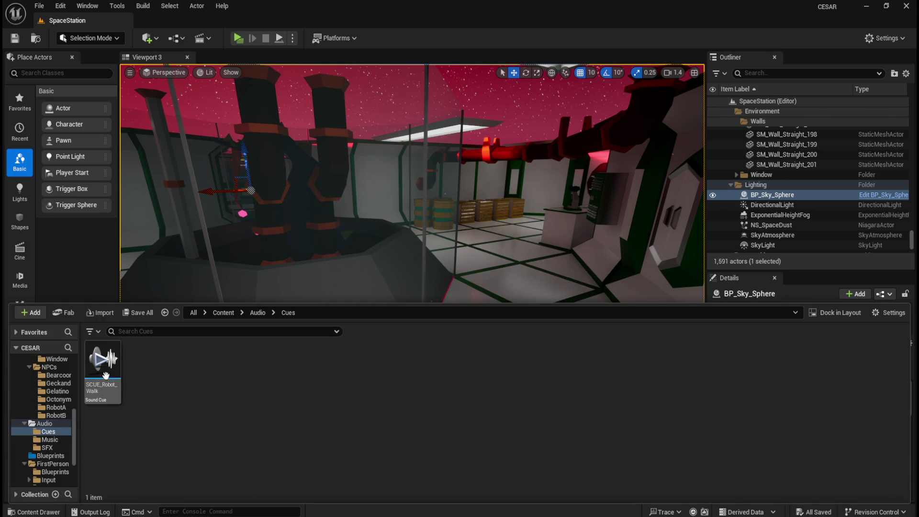
{"action": "double_click", "coordinate": [102, 379]}
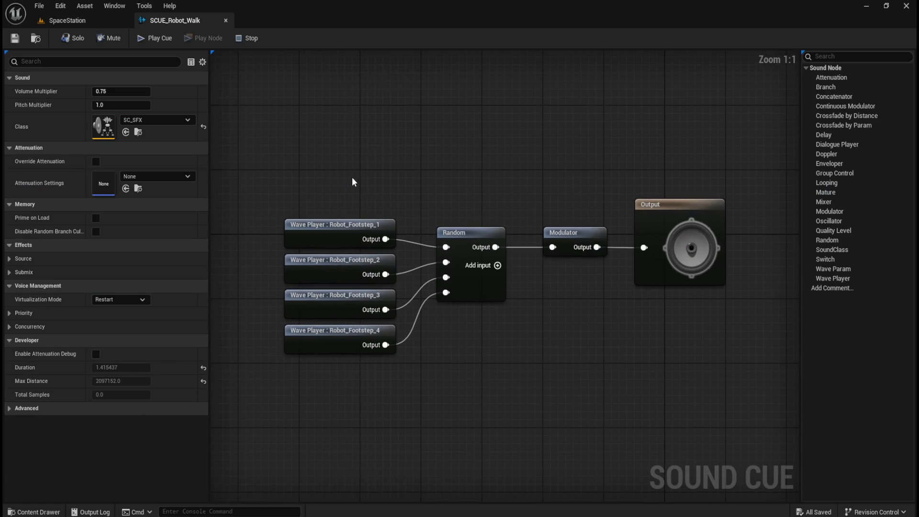
{"action": "left_click", "coordinate": [161, 41]}
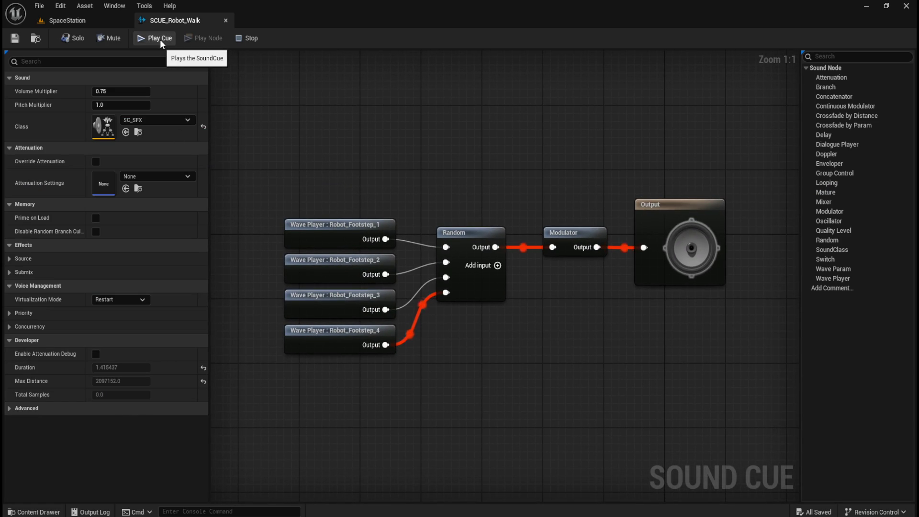
{"action": "left_click", "coordinate": [160, 39]}
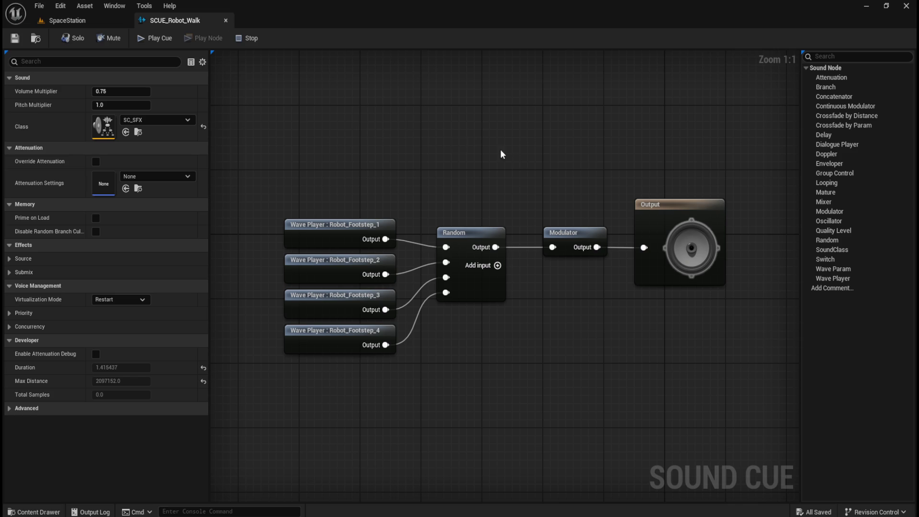
{"action": "key", "text": "ctrl+space"}
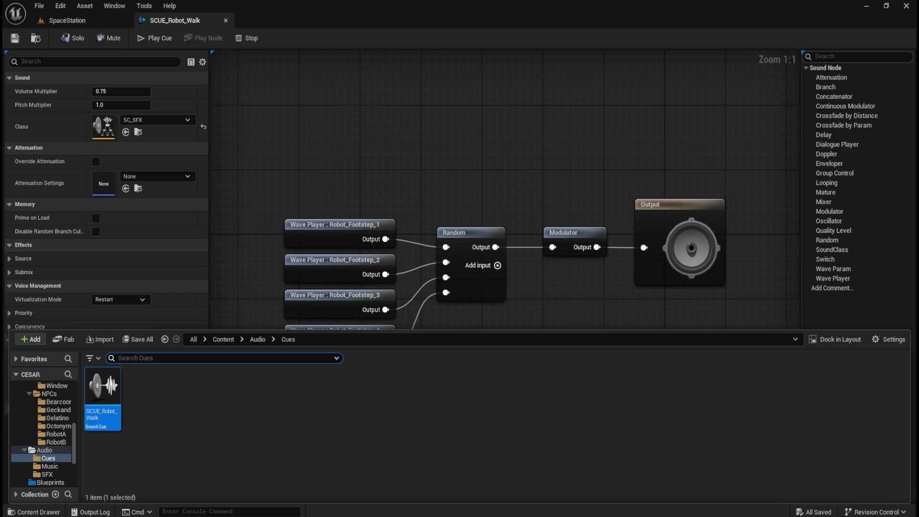
- Go up to the Audio folder and create a new folder named 'Attenuation'
{"action": "left_click", "coordinate": [334, 146]}
{"action": "key", "text": "ctrl+space"}
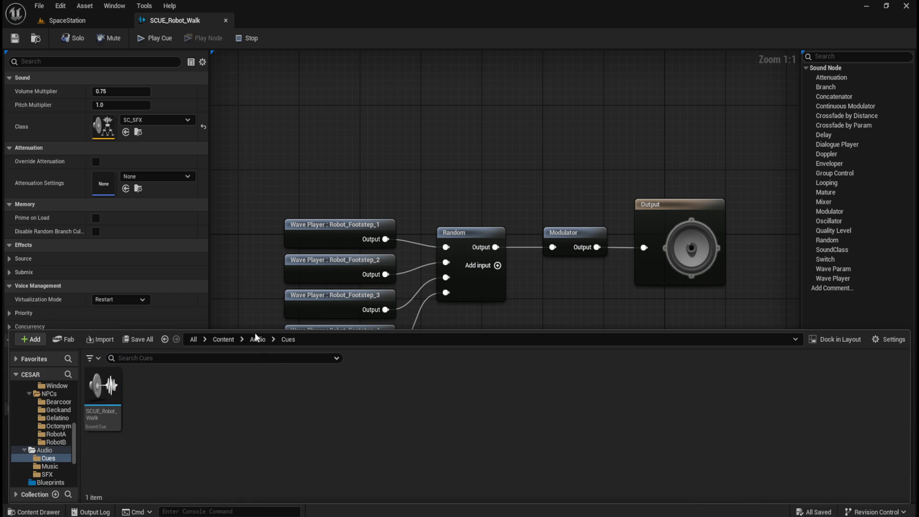
{"action": "left_click", "coordinate": [258, 339]}
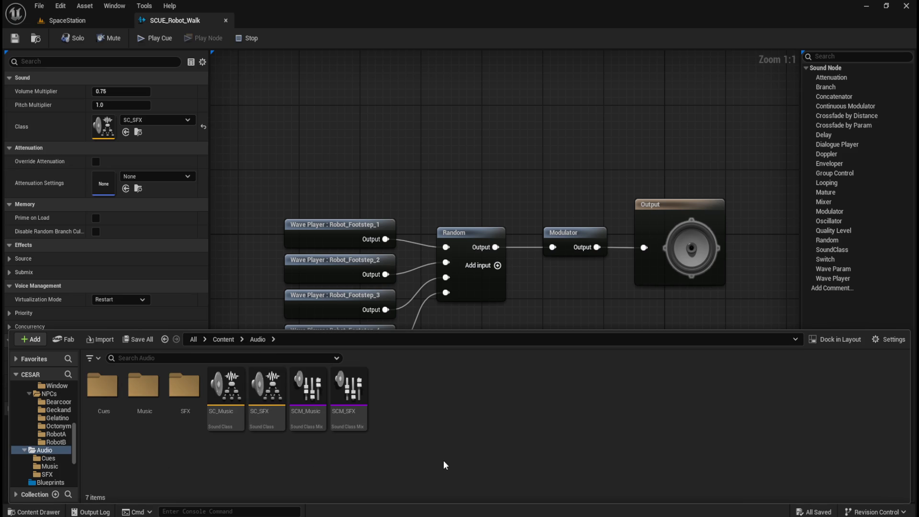
{"action": "right_click", "coordinate": [469, 456]}
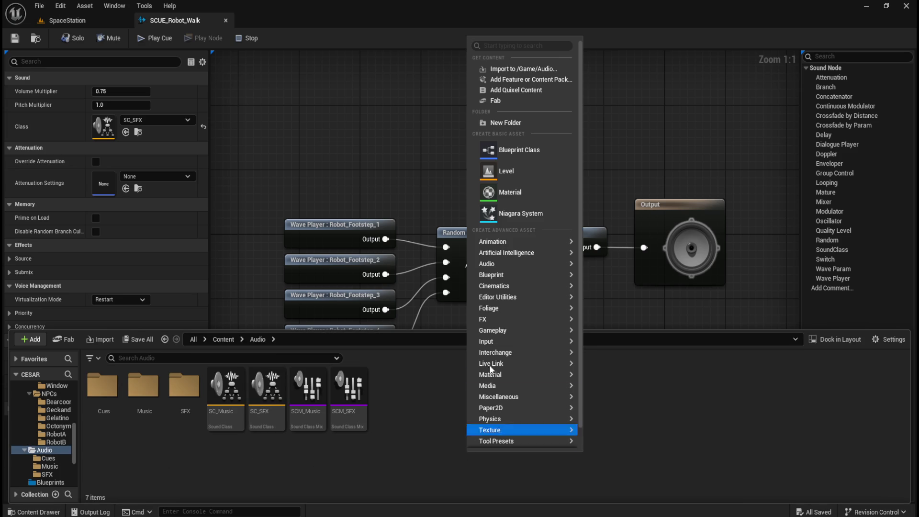
{"action": "mouse_move", "coordinate": [525, 264]}
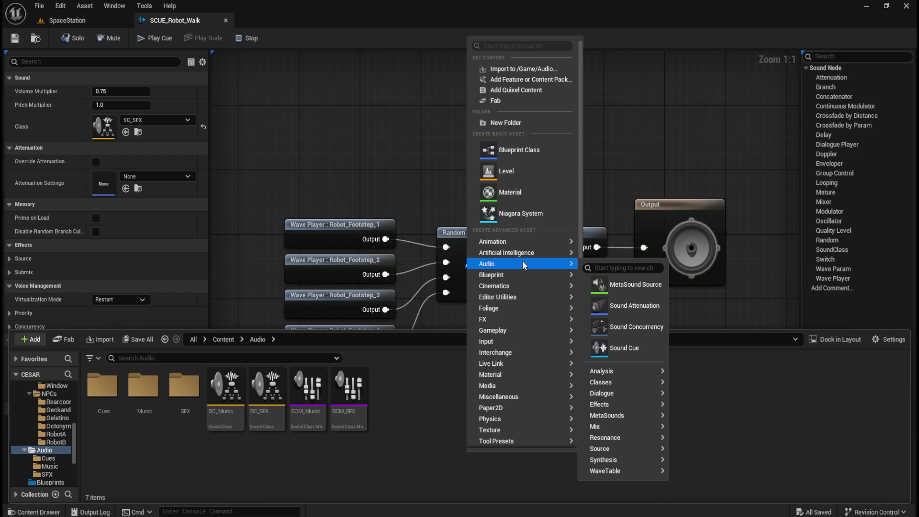
{"action": "left_click", "coordinate": [438, 462]}
{"action": "right_click", "coordinate": [443, 459]}
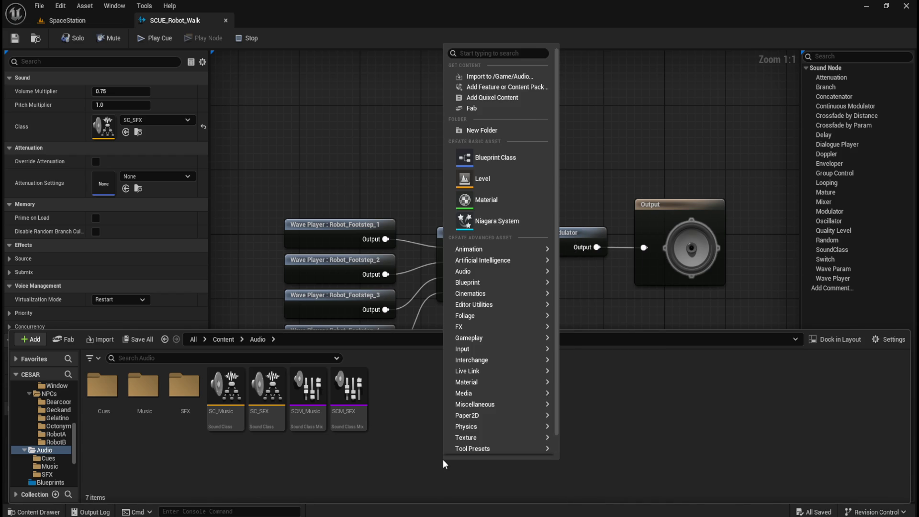
{"action": "left_click", "coordinate": [508, 134]}
{"action": "type", "text": "Attenuation"}
{"action": "key", "text": "Return"}
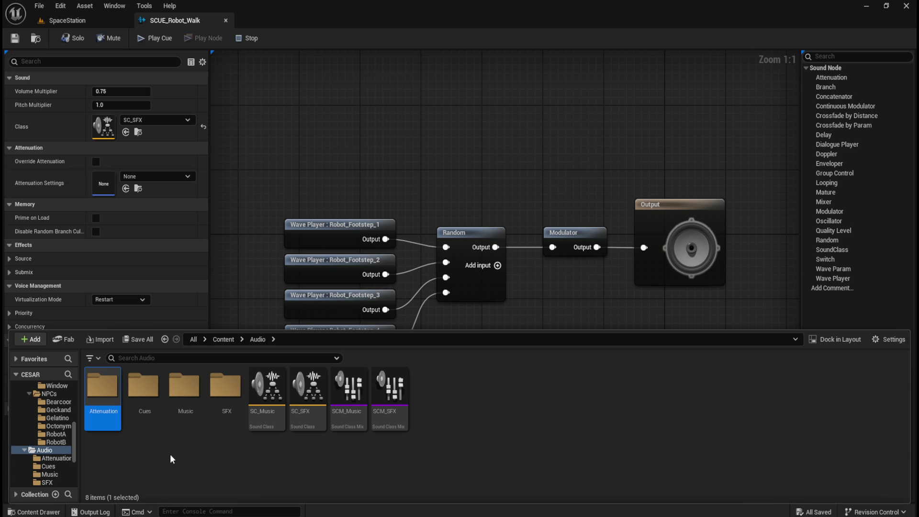
- Open the Attenuation folder in the Content Drawer
{"action": "right_click", "coordinate": [475, 432]}
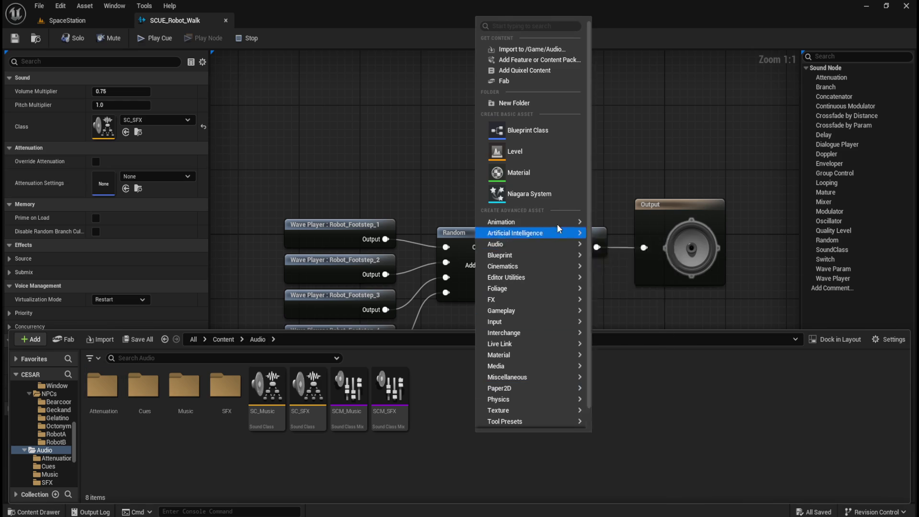
{"action": "mouse_move", "coordinate": [544, 243]}
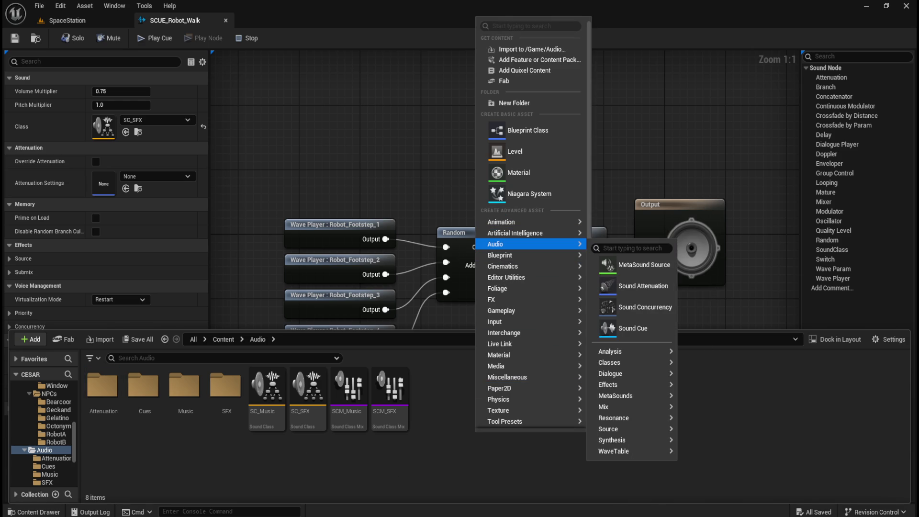
{"action": "key", "text": "Escape"}
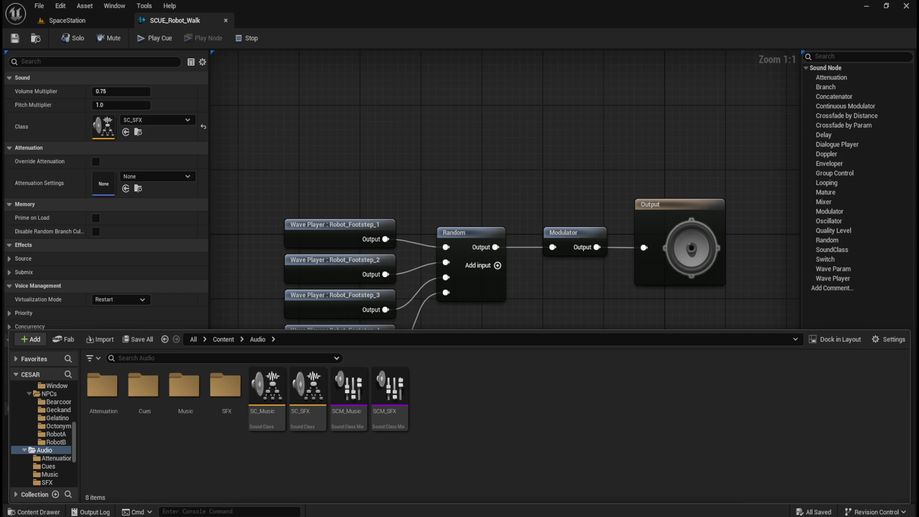
{"action": "right_click", "coordinate": [475, 430]}
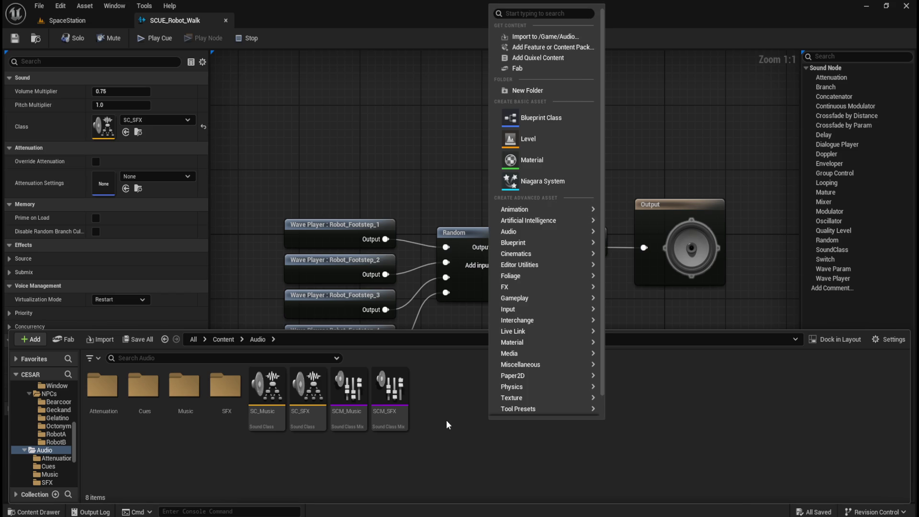
{"action": "mouse_move", "coordinate": [565, 229]}
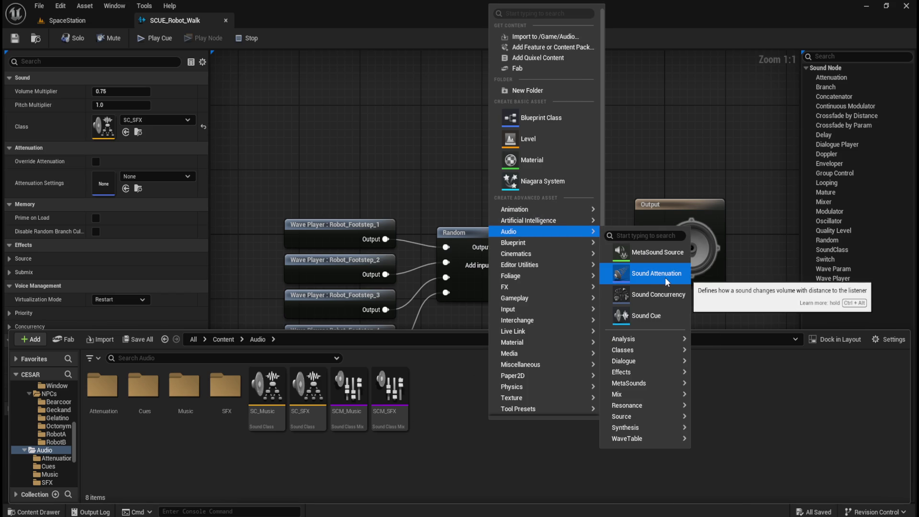
{"action": "left_click", "coordinate": [113, 414]}
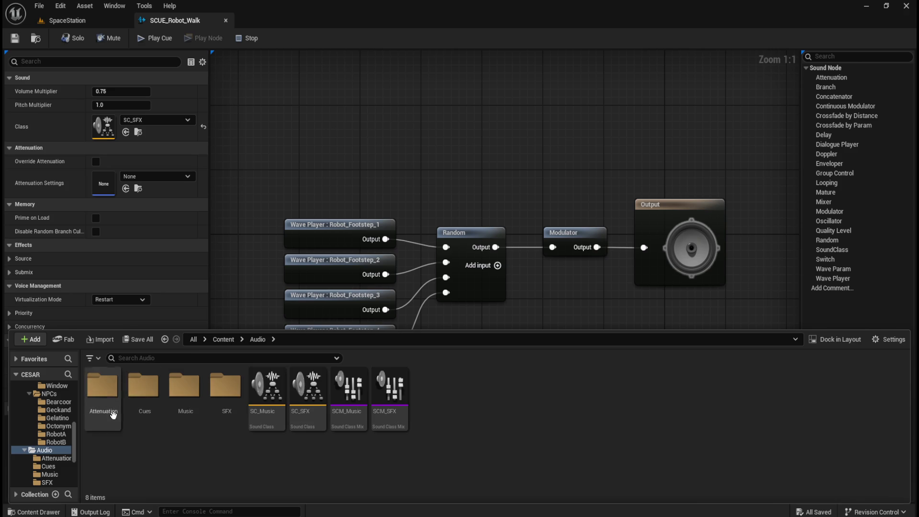
{"action": "double_click", "coordinate": [113, 415]}
- Create a Sound Attenuation asset named 'ATT_Robot_walk' and open it
{"action": "right_click", "coordinate": [202, 406]}
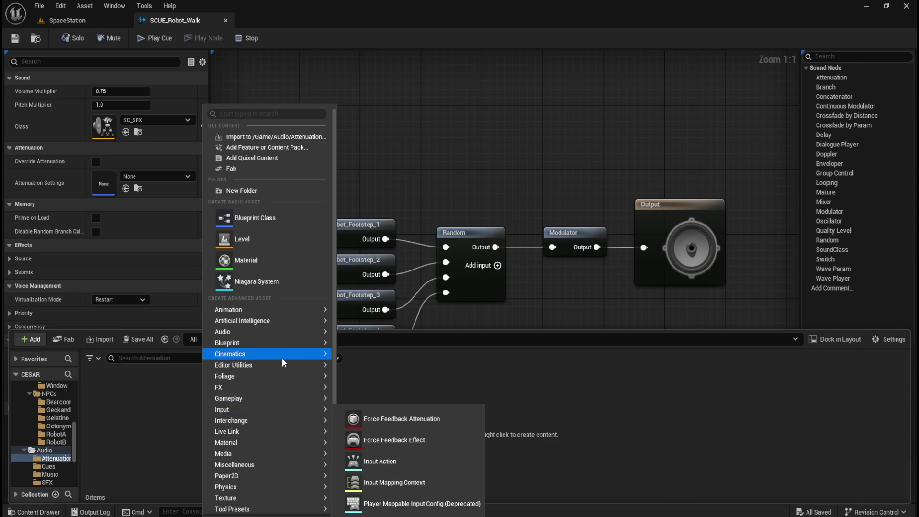
{"action": "mouse_move", "coordinate": [297, 331]}
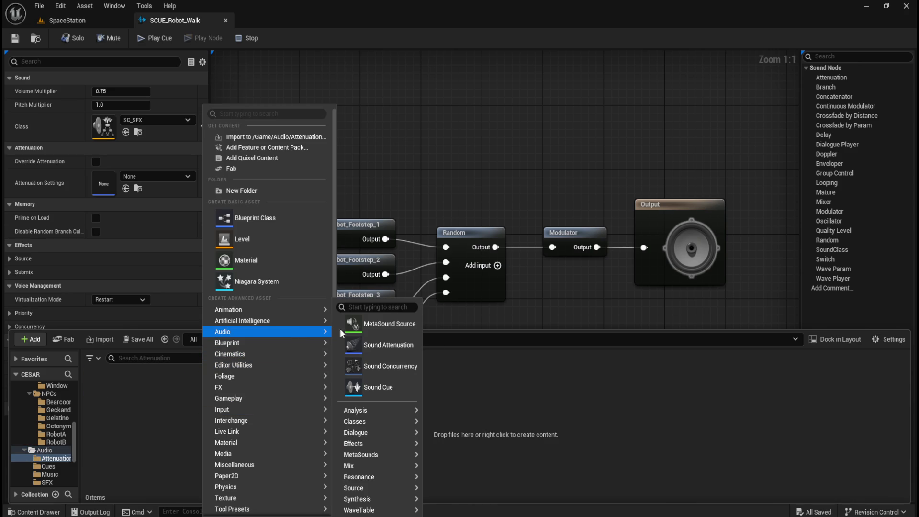
{"action": "left_click", "coordinate": [382, 346]}
{"action": "type", "text": "ATT_Ro"}
{"action": "type", "text": "bot_walk"}
{"action": "key", "text": "Return"}
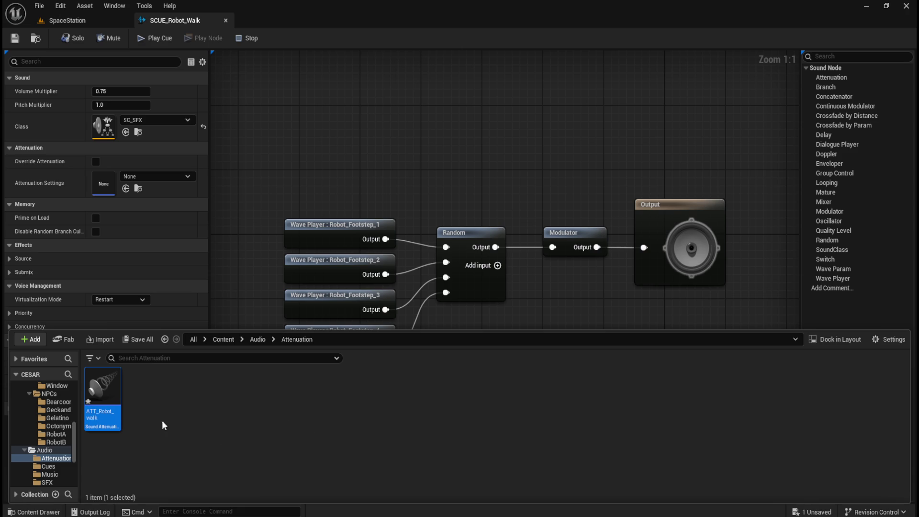
{"action": "double_click", "coordinate": [109, 410]}
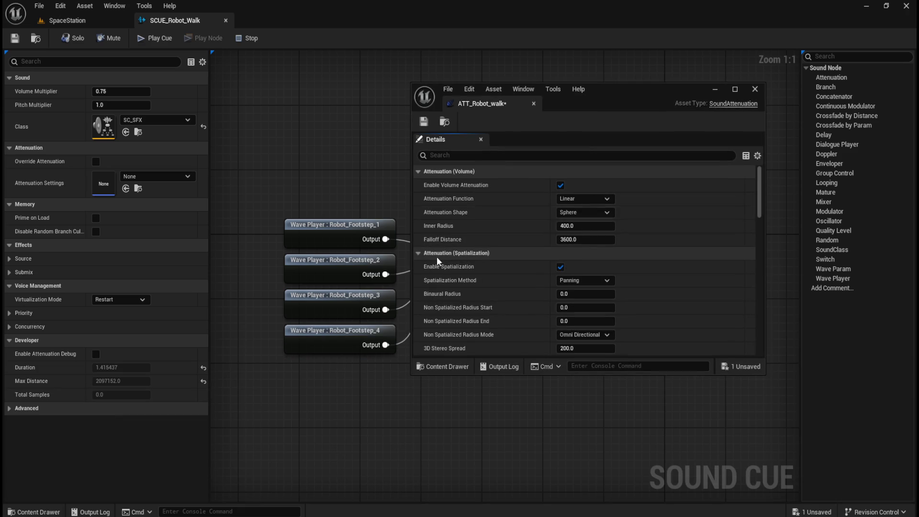
- Dock the attenuation editor and set Falloff Distance 4000 and Inner Radius 450
{"action": "left_click_drag", "start_coordinate": [512, 104], "coordinate": [287, 20]}
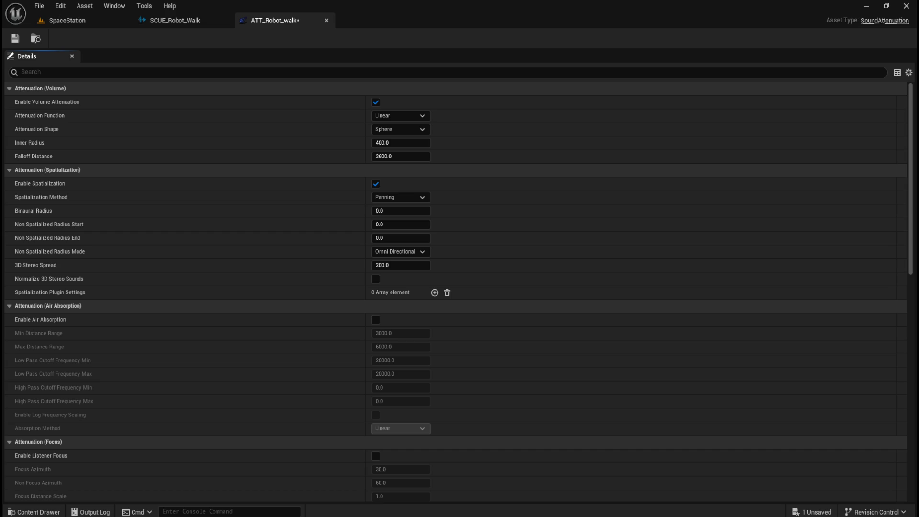
{"action": "key", "text": "XF86AudioLowerVolume"}
{"action": "key", "text": "XF86AudioLowerVolume"}
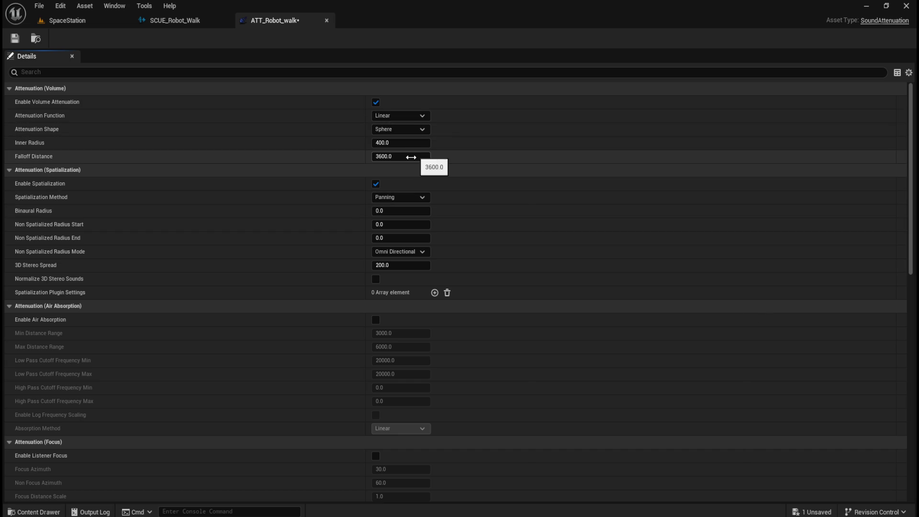
{"action": "left_click", "coordinate": [410, 157]}
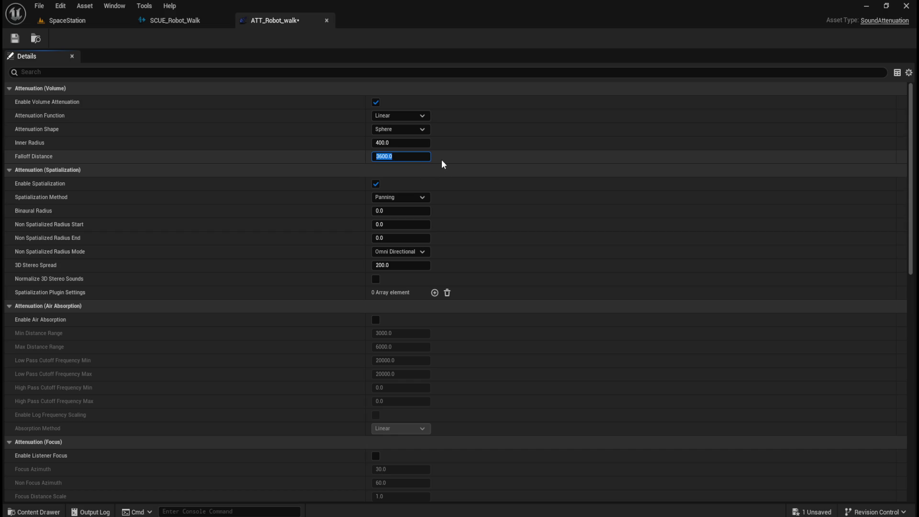
{"action": "type", "text": "4000"}
{"action": "key", "text": "shift+Tab"}
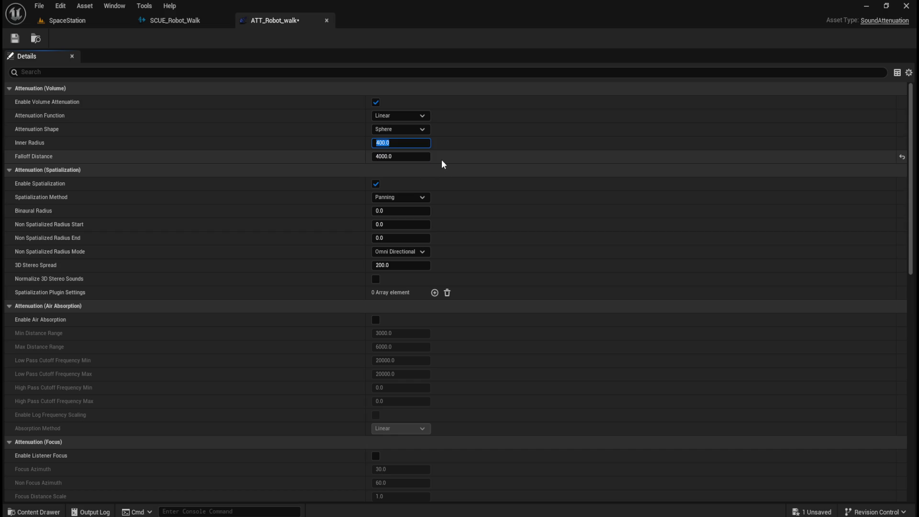
{"action": "type", "text": "450"}
{"action": "key", "text": "Return"}
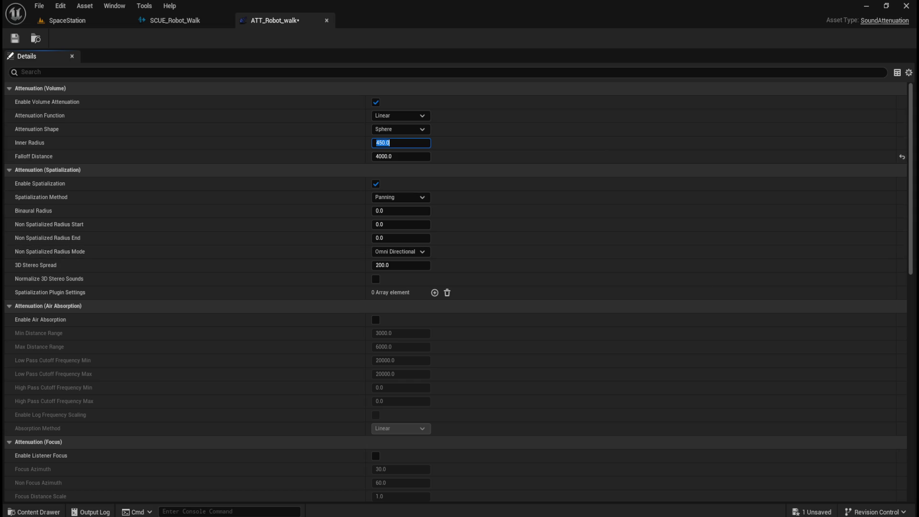
- Scroll through the remaining ATT_Robot_walk attenuation settings sections
{"action": "scroll", "coordinate": [518, 365], "scroll_direction": "down", "scroll_amount": 10}
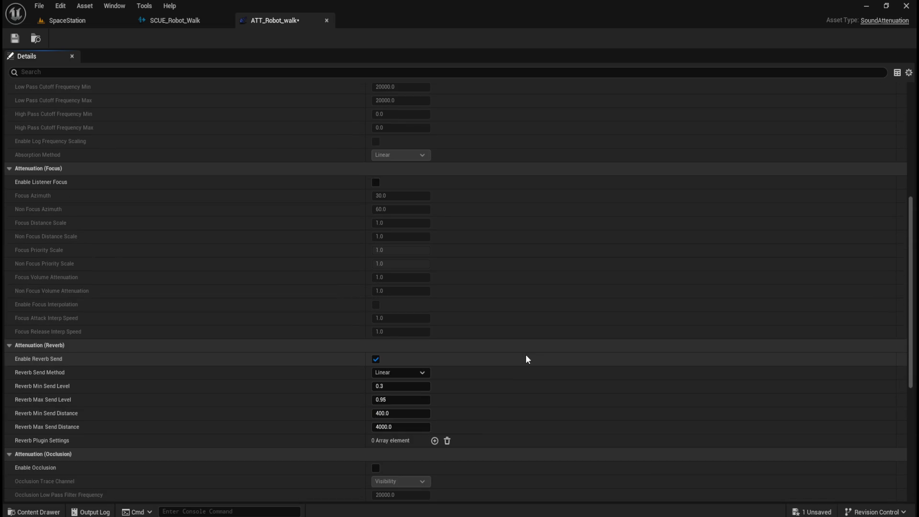
{"action": "scroll", "coordinate": [576, 288], "scroll_direction": "down", "scroll_amount": 1}
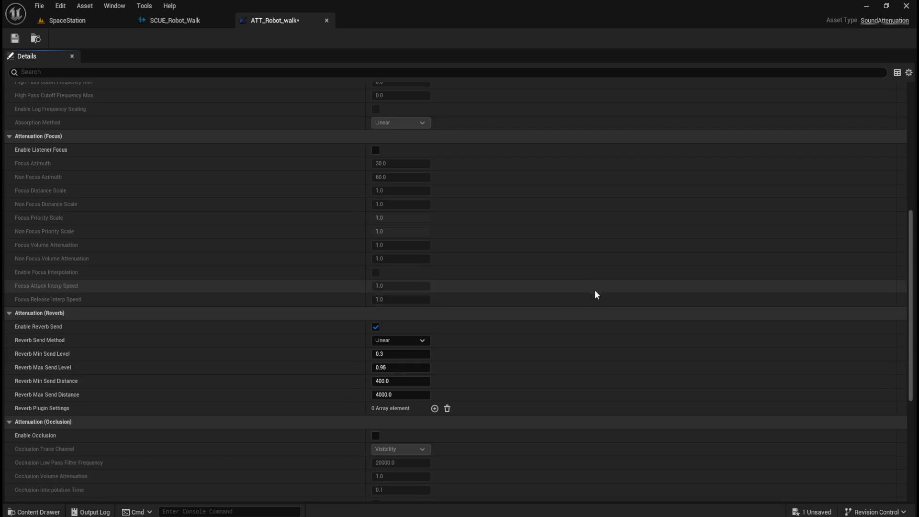
{"action": "scroll", "coordinate": [497, 358], "scroll_direction": "down", "scroll_amount": 2}
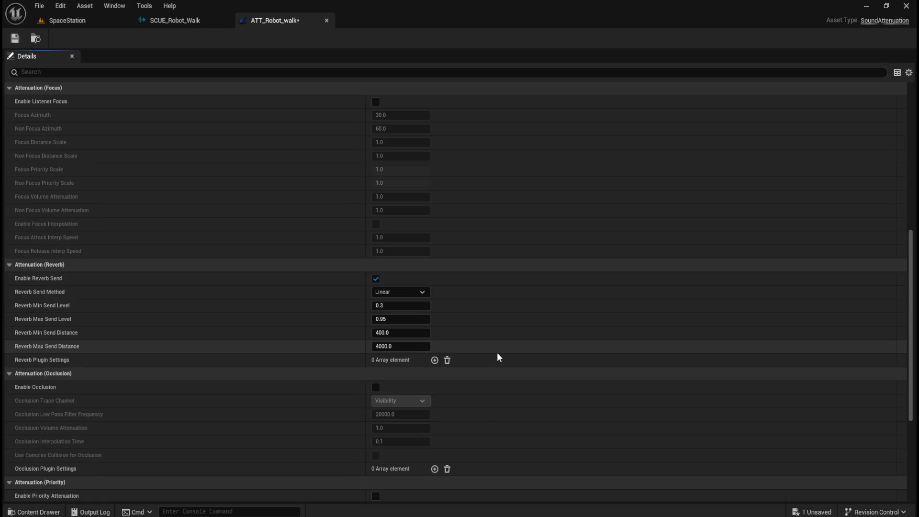
{"action": "scroll", "coordinate": [498, 357], "scroll_direction": "down", "scroll_amount": 7}
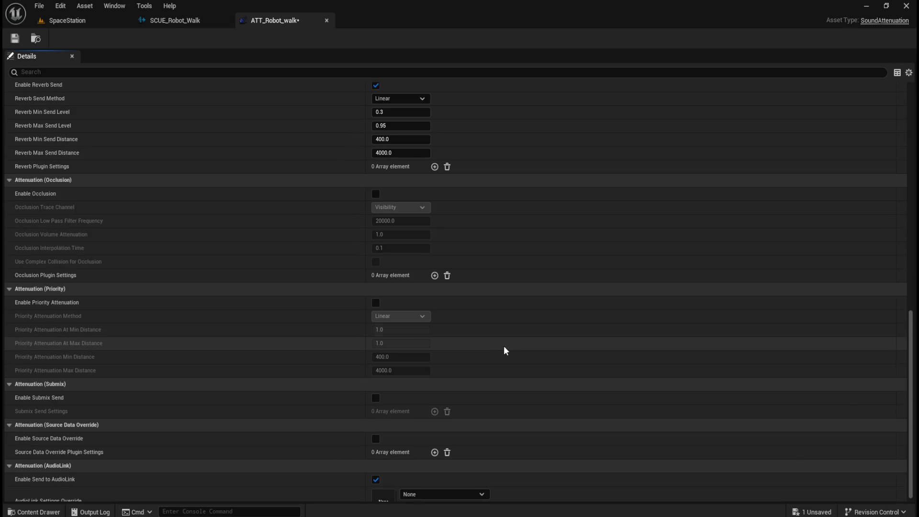
{"action": "scroll", "coordinate": [505, 350], "scroll_direction": "down", "scroll_amount": 1}
{"action": "scroll", "coordinate": [511, 350], "scroll_direction": "up", "scroll_amount": 12}
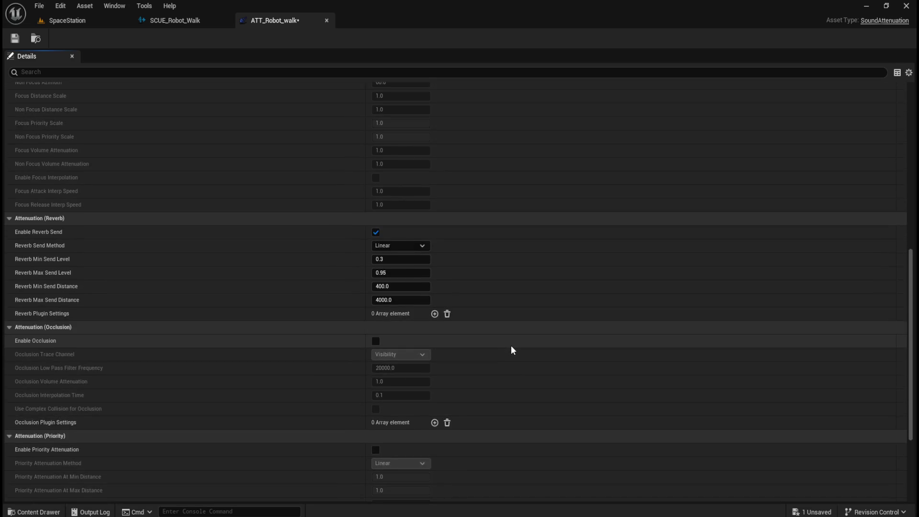
{"action": "scroll", "coordinate": [513, 344], "scroll_direction": "up", "scroll_amount": 9}
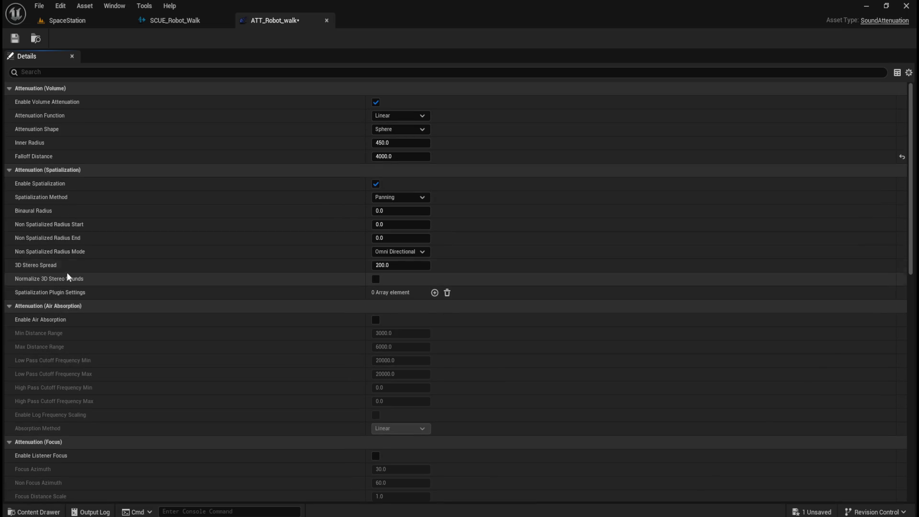
{"action": "mouse_move", "coordinate": [56, 188]}
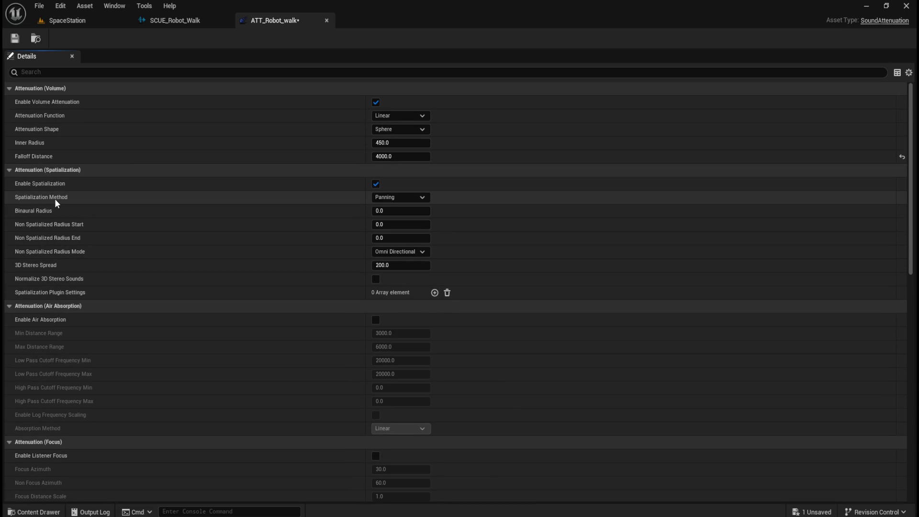
{"action": "left_click", "coordinate": [401, 197]}
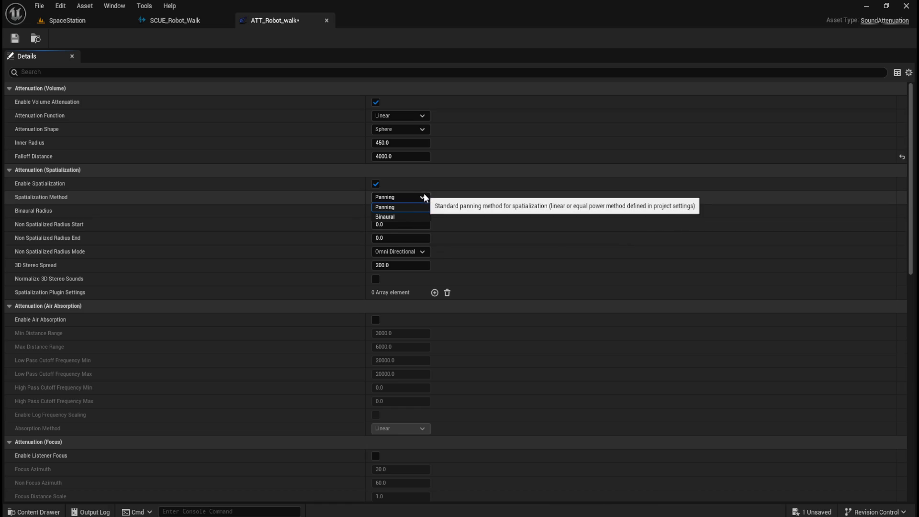
{"action": "left_click", "coordinate": [420, 207]}
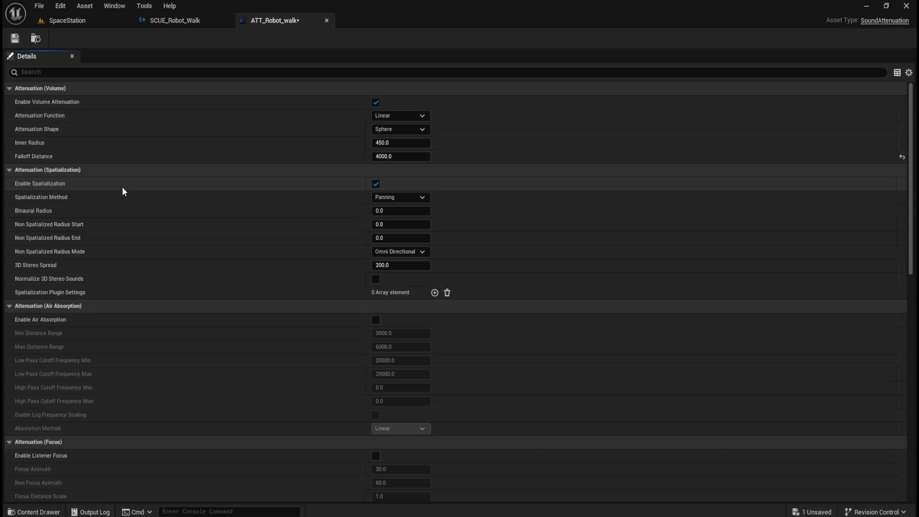
{"action": "mouse_move", "coordinate": [33, 148]}
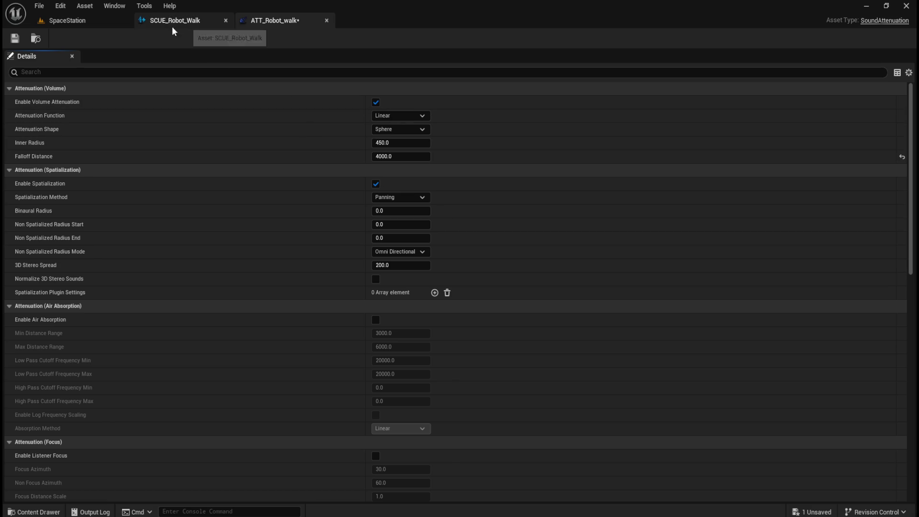
{"action": "left_click", "coordinate": [14, 38]}
- Assign ATT_Robot_walk to SCUE_Robot_Walk's Attenuation Settings, save the cue, return to SpaceStation
{"action": "left_click", "coordinate": [326, 20]}
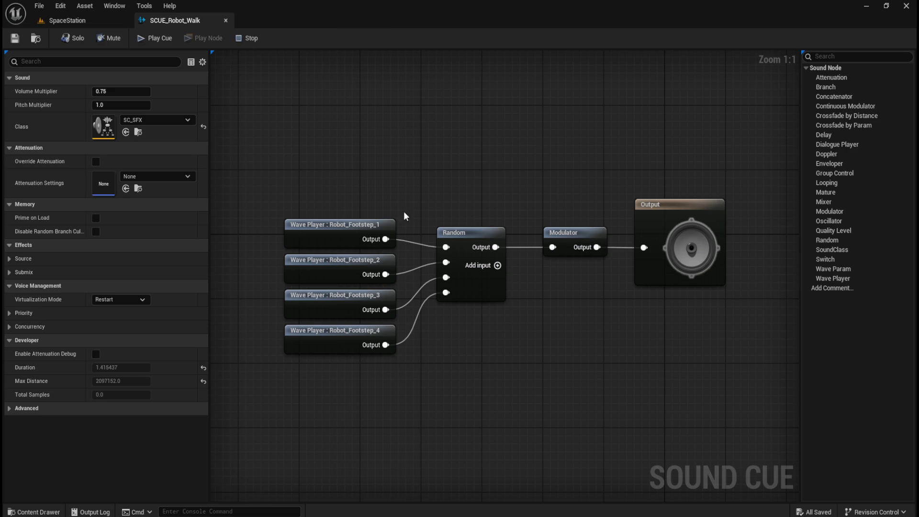
{"action": "key", "text": "ctrl+space"}
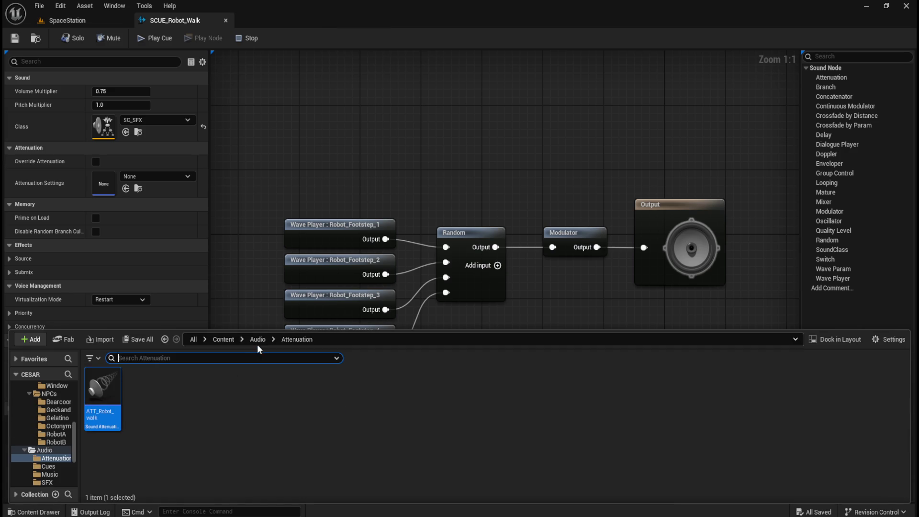
{"action": "left_click", "coordinate": [258, 340]}
{"action": "double_click", "coordinate": [103, 398]}
{"action": "left_click_drag", "start_coordinate": [109, 397], "coordinate": [108, 187]}
{"action": "left_click", "coordinate": [14, 39]}
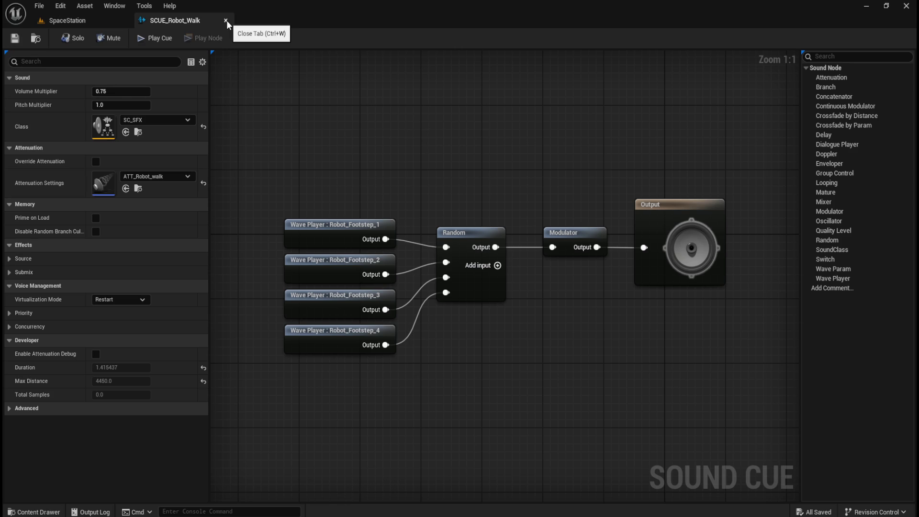
{"action": "left_click", "coordinate": [90, 18]}
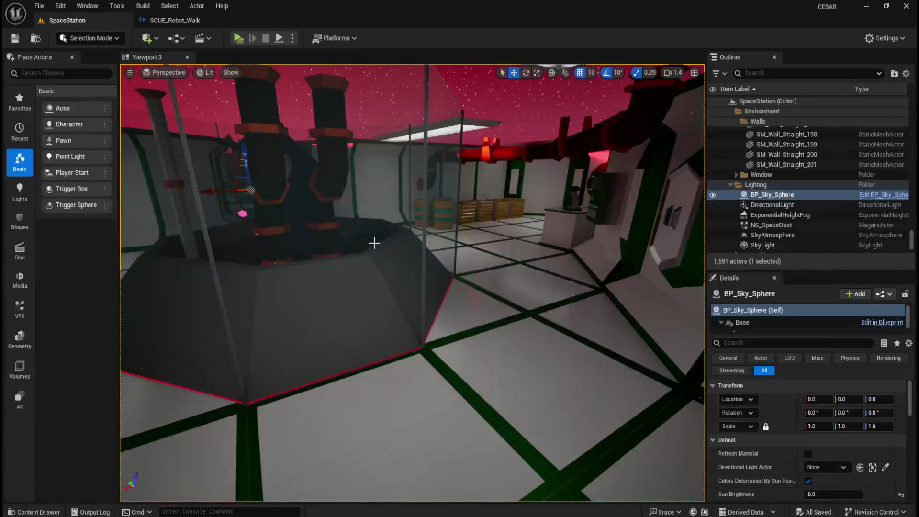
- Save the SpaceStation level
{"action": "key", "text": "ctrl+space"}
{"action": "left_click", "coordinate": [387, 238]}
{"action": "left_click", "coordinate": [13, 41]}
- Browse to Content > Assets > NPCs > RobotA and open MM_Robot_A_Walking
{"action": "key", "text": "ctrl+space"}
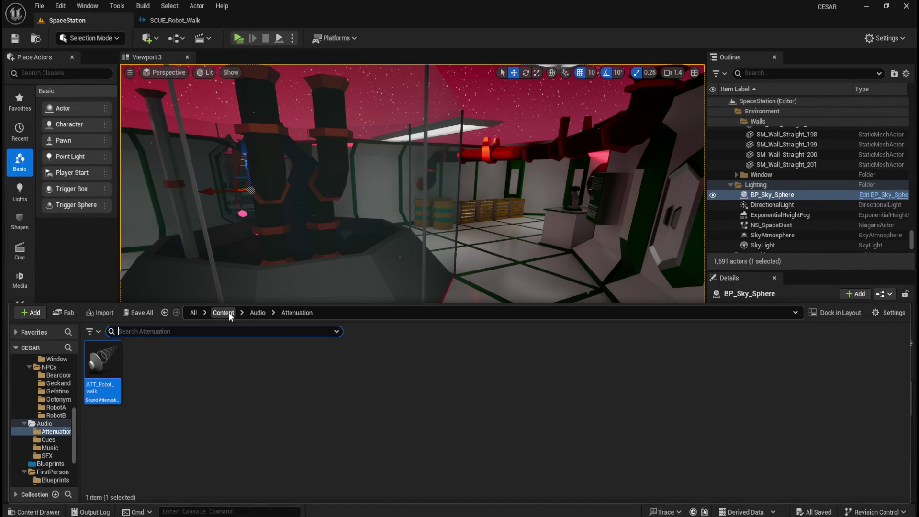
{"action": "left_click", "coordinate": [228, 313]}
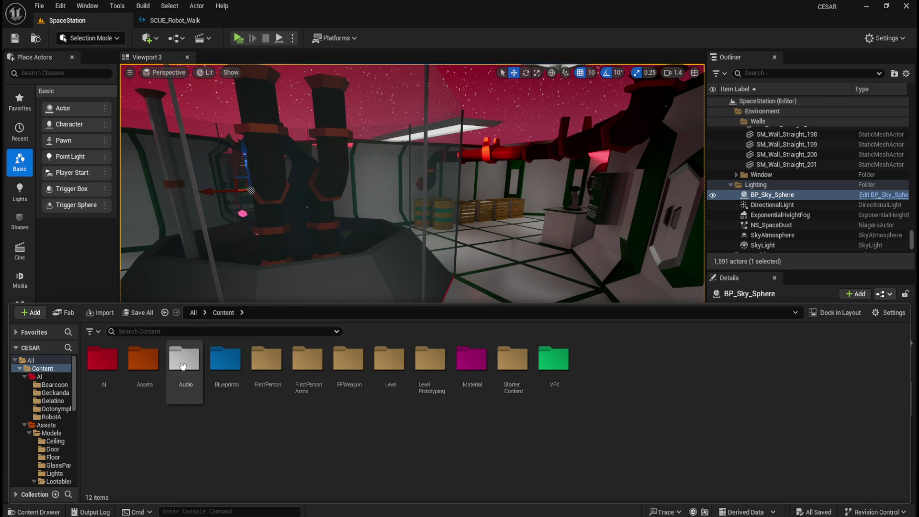
{"action": "double_click", "coordinate": [101, 360]}
{"action": "double_click", "coordinate": [263, 370]}
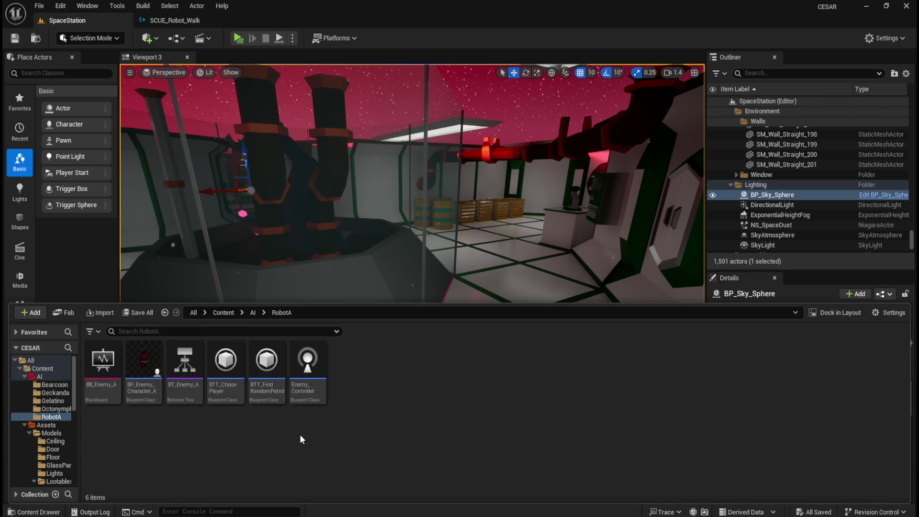
{"action": "mouse_move", "coordinate": [149, 355]}
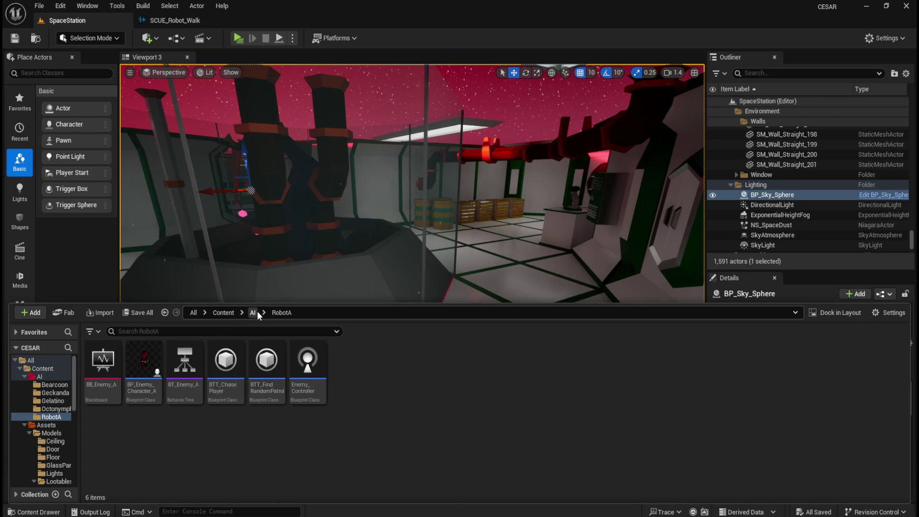
{"action": "left_click", "coordinate": [225, 313]}
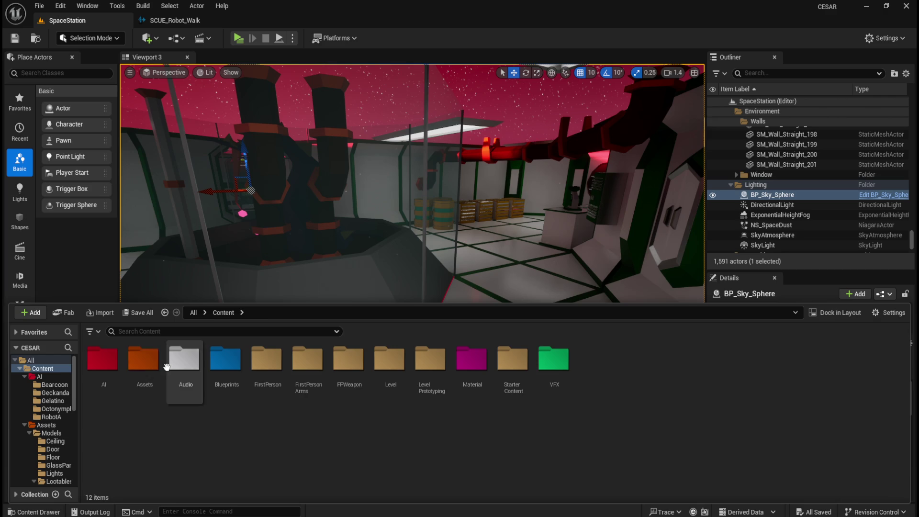
{"action": "double_click", "coordinate": [144, 364]}
{"action": "left_click", "coordinate": [144, 368]}
{"action": "double_click", "coordinate": [144, 368]}
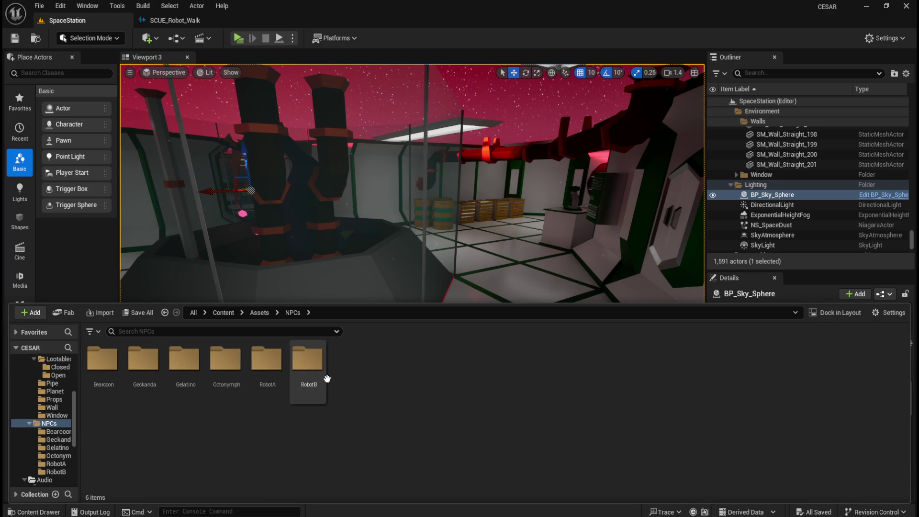
{"action": "double_click", "coordinate": [267, 364]}
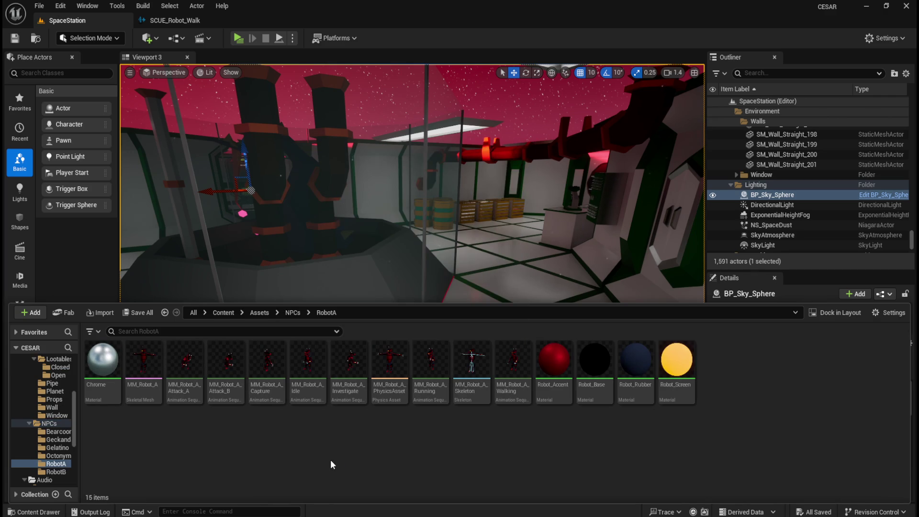
{"action": "double_click", "coordinate": [512, 360]}
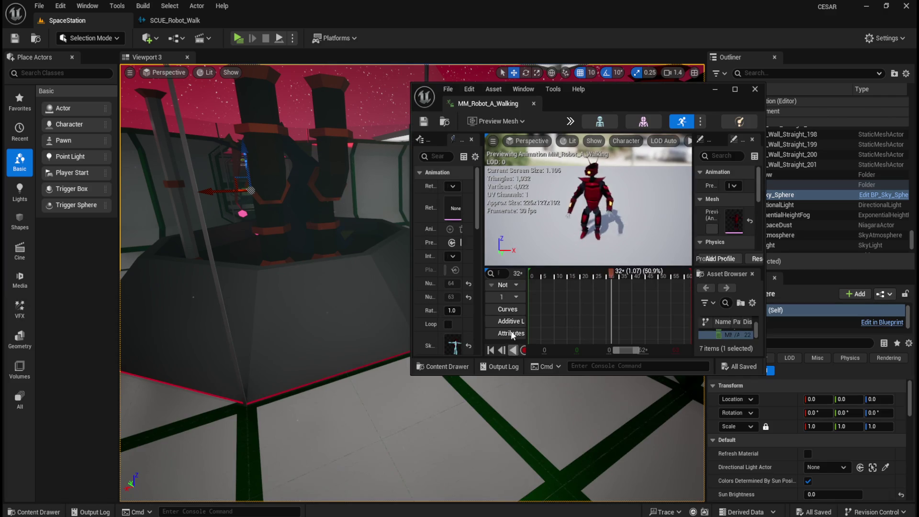
- Dock the MM_Robot_A_Walking editor into the main window and inspect the Advanced settings
{"action": "left_click_drag", "start_coordinate": [501, 103], "coordinate": [331, 24]}
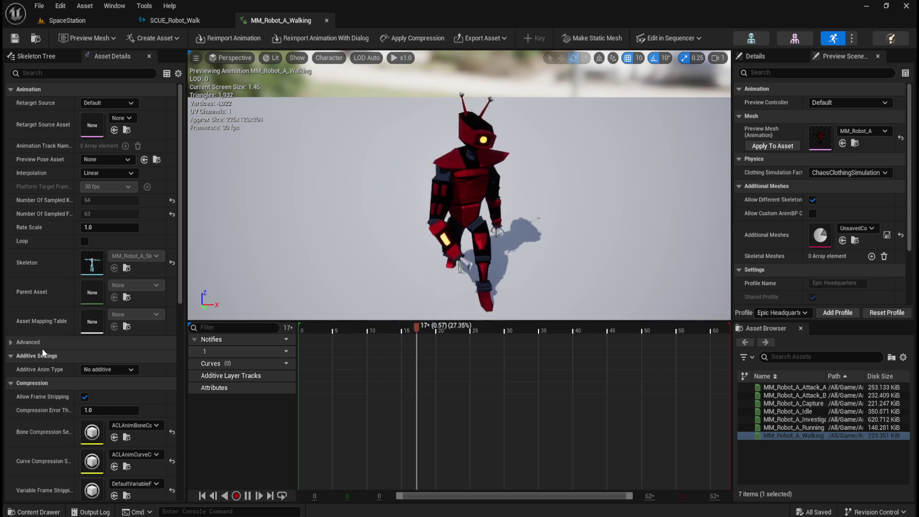
{"action": "left_click", "coordinate": [9, 342]}
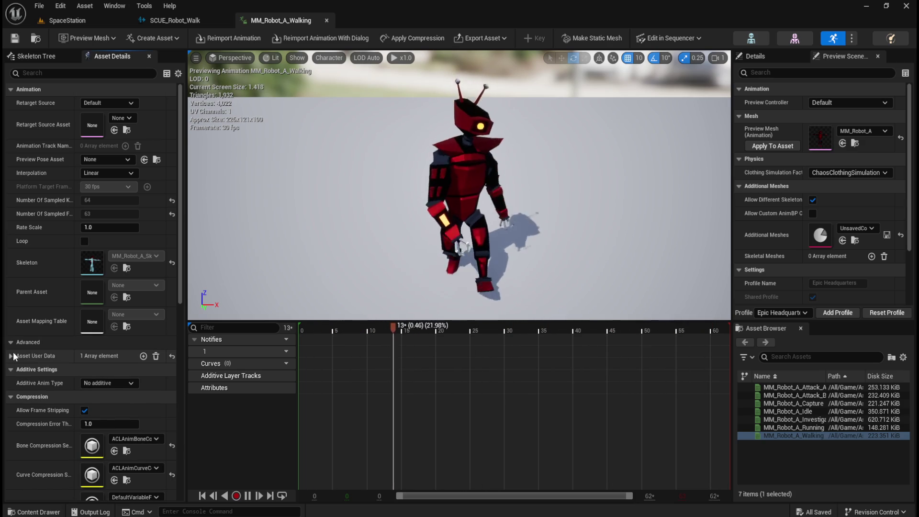
{"action": "left_click", "coordinate": [11, 356]}
{"action": "left_click", "coordinate": [11, 355]}
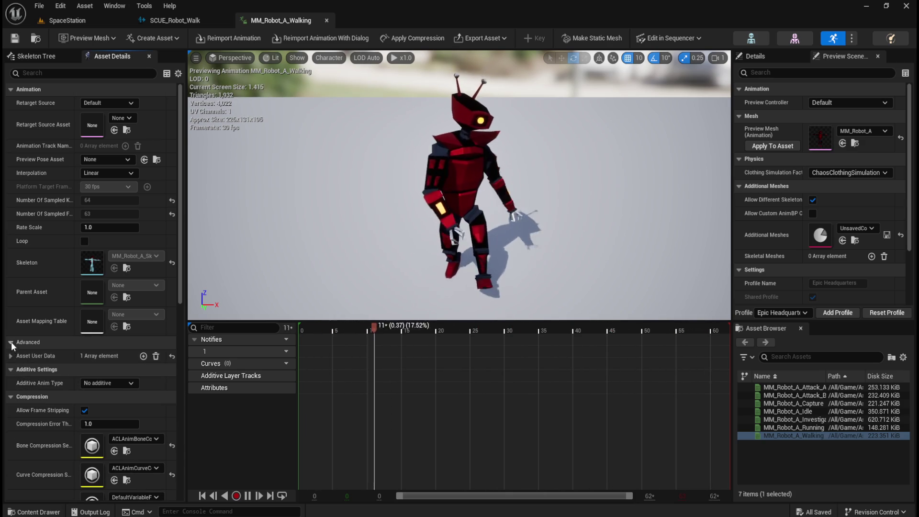
{"action": "left_click", "coordinate": [10, 342]}
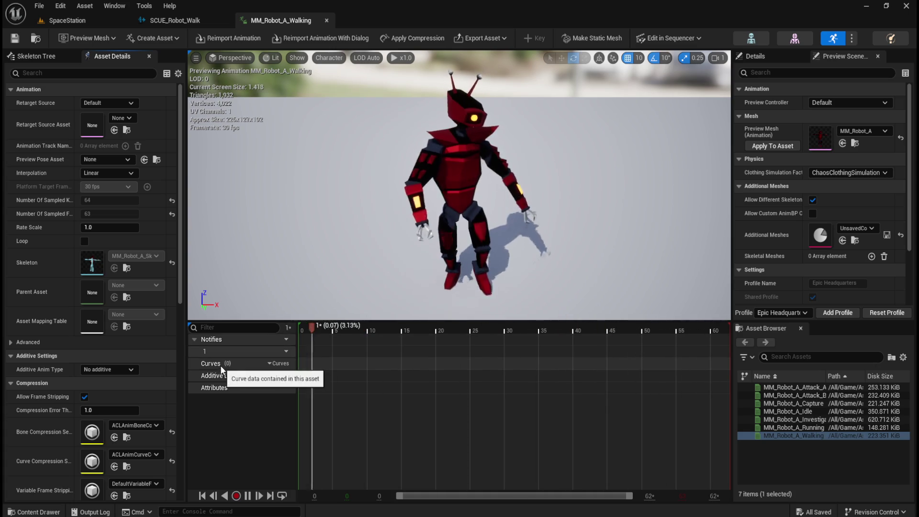
- Stop the walk playback and scrub the timeline to frame 12 (0.40 s)
{"action": "right_click", "coordinate": [321, 412]}
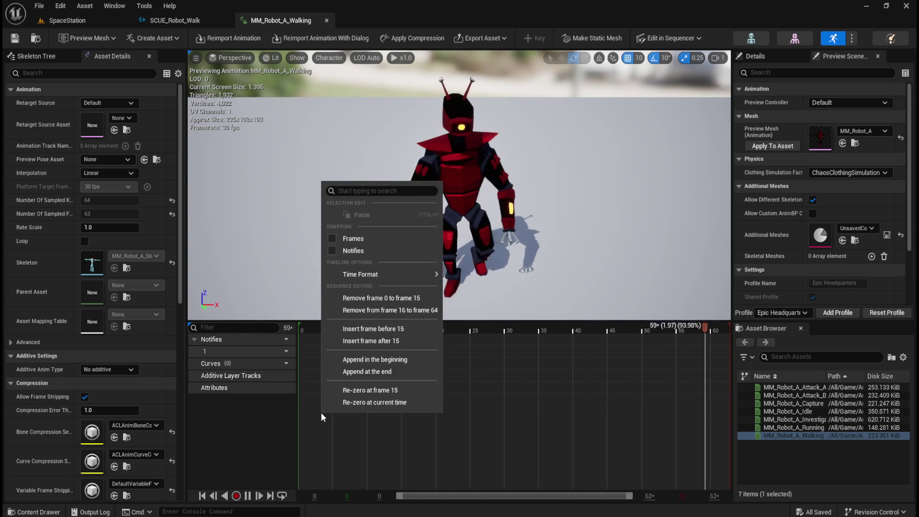
{"action": "left_click", "coordinate": [260, 436]}
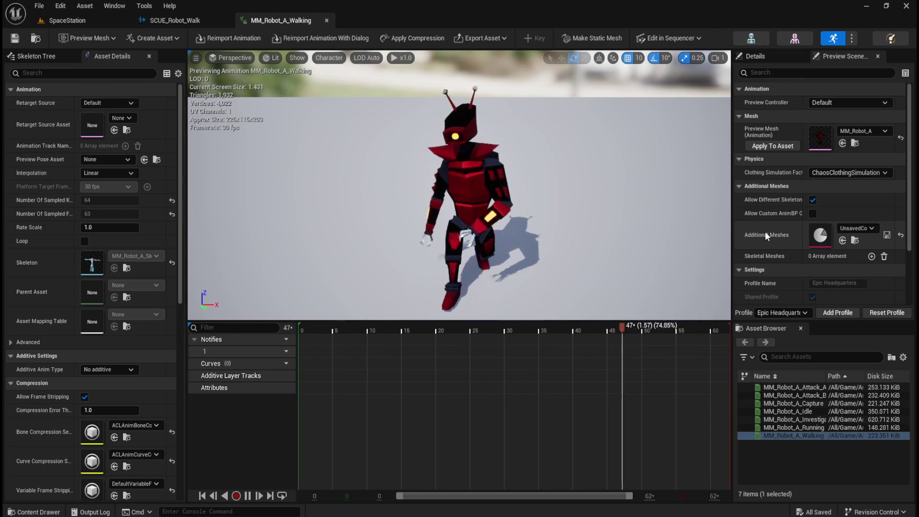
{"action": "scroll", "coordinate": [773, 223], "scroll_direction": "down", "scroll_amount": 3}
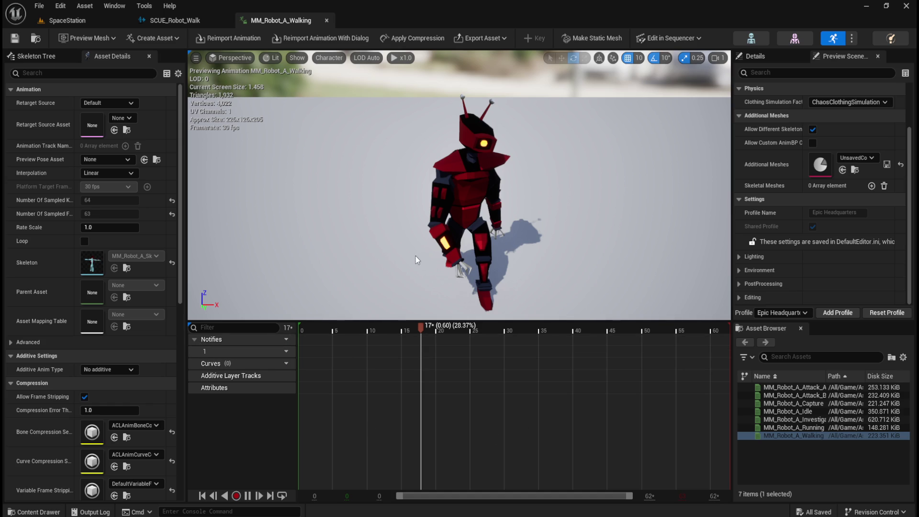
{"action": "left_click", "coordinate": [302, 329]}
{"action": "left_click_drag", "start_coordinate": [459, 191], "coordinate": [373, 197]}
{"action": "mouse_move", "coordinate": [303, 327]}
{"action": "left_mouse_down"}
{"action": "mouse_move", "coordinate": [359, 328]}
{"action": "mouse_move", "coordinate": [268, 331]}
{"action": "mouse_move", "coordinate": [423, 340]}
{"action": "mouse_move", "coordinate": [387, 343]}
{"action": "mouse_move", "coordinate": [360, 360]}
{"action": "mouse_move", "coordinate": [383, 357]}
{"action": "left_mouse_up"}
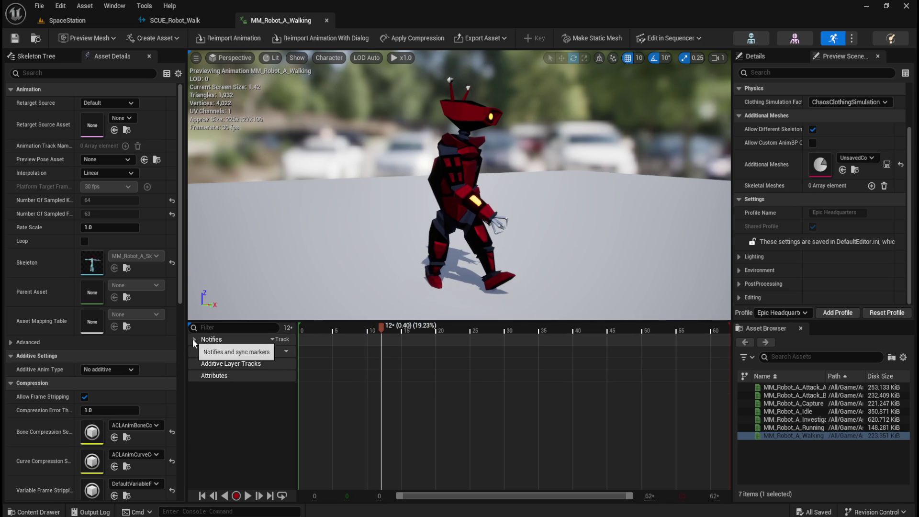
{"action": "left_click", "coordinate": [277, 339]}
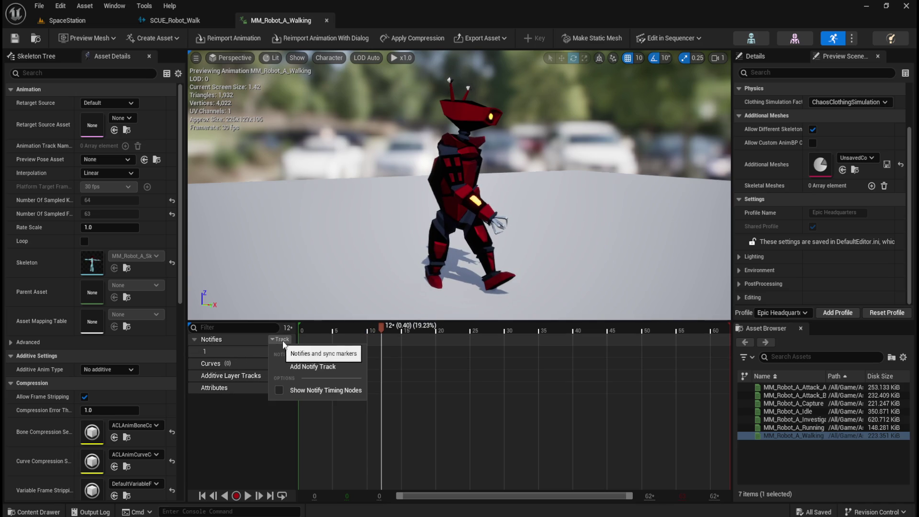
{"action": "left_click", "coordinate": [312, 366]}
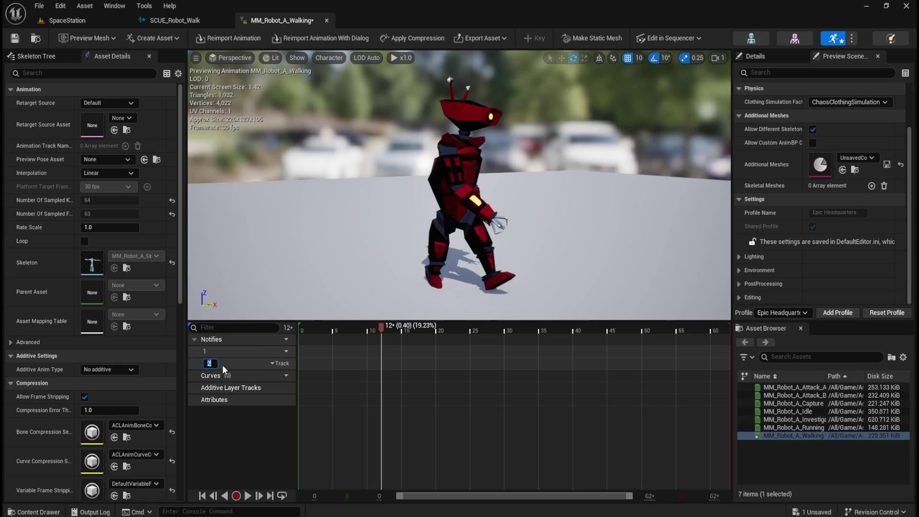
{"action": "left_click", "coordinate": [237, 429]}
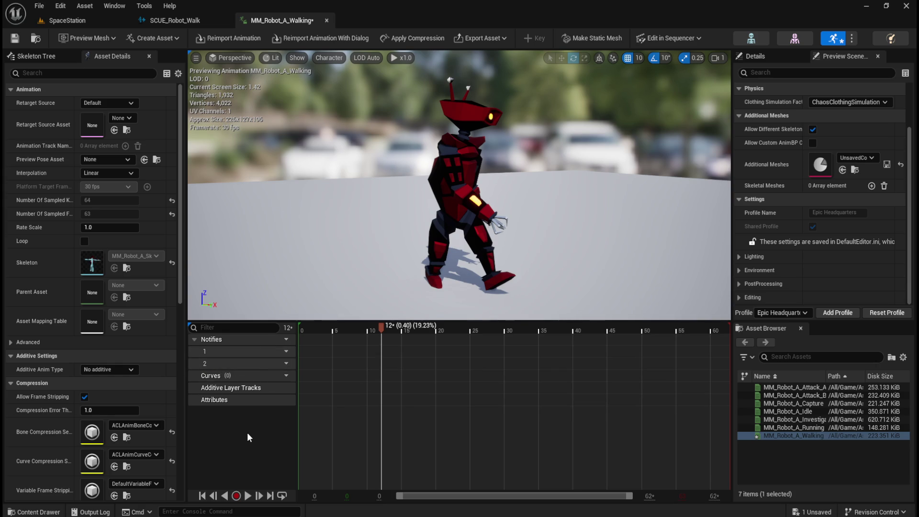
{"action": "key", "text": "ctrl+z"}
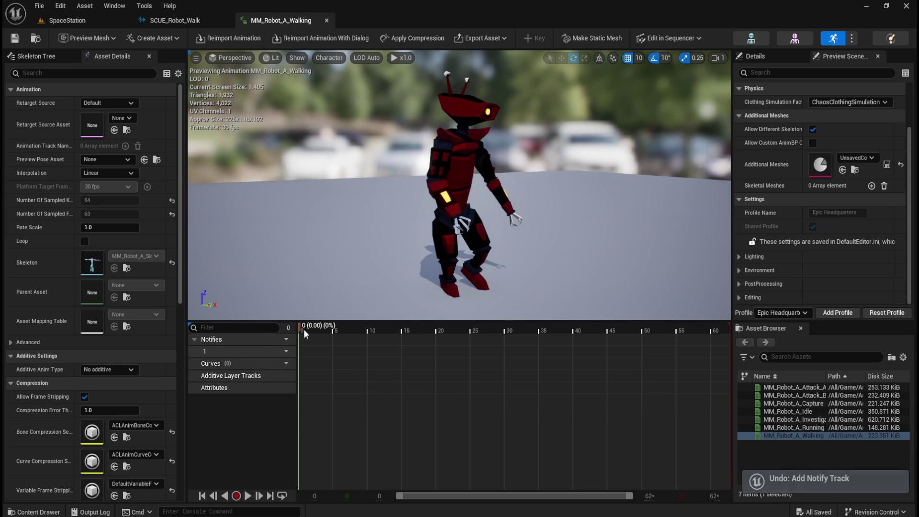
{"action": "mouse_move", "coordinate": [301, 331]}
{"action": "left_mouse_down"}
{"action": "mouse_move", "coordinate": [406, 335]}
{"action": "mouse_move", "coordinate": [387, 335]}
{"action": "left_mouse_up"}
{"action": "left_click_drag", "start_coordinate": [510, 269], "coordinate": [751, 238]}
{"action": "mouse_move", "coordinate": [387, 328]}
{"action": "left_mouse_down"}
{"action": "mouse_move", "coordinate": [421, 326]}
{"action": "mouse_move", "coordinate": [404, 333]}
{"action": "left_mouse_up"}
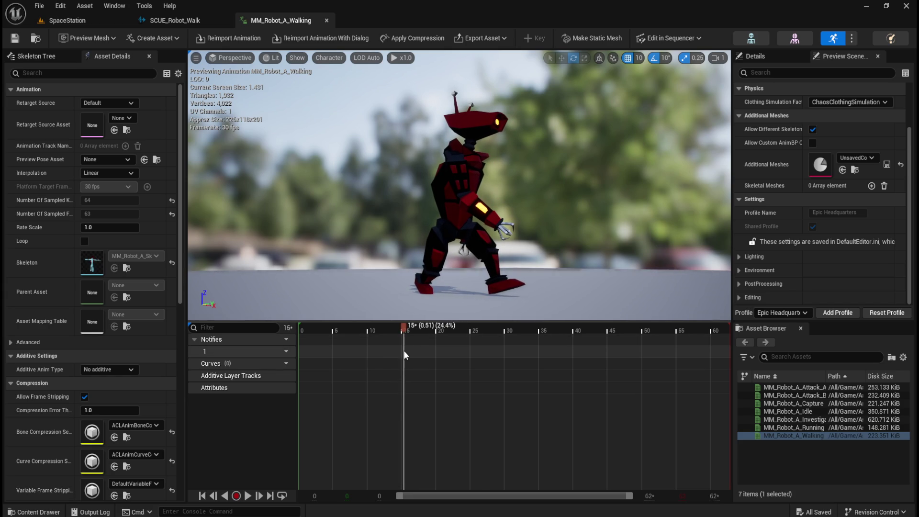
- Add a Play Sound notify on the Notifies track at frame 15
{"action": "right_click", "coordinate": [404, 351]}
{"action": "mouse_move", "coordinate": [442, 374]}
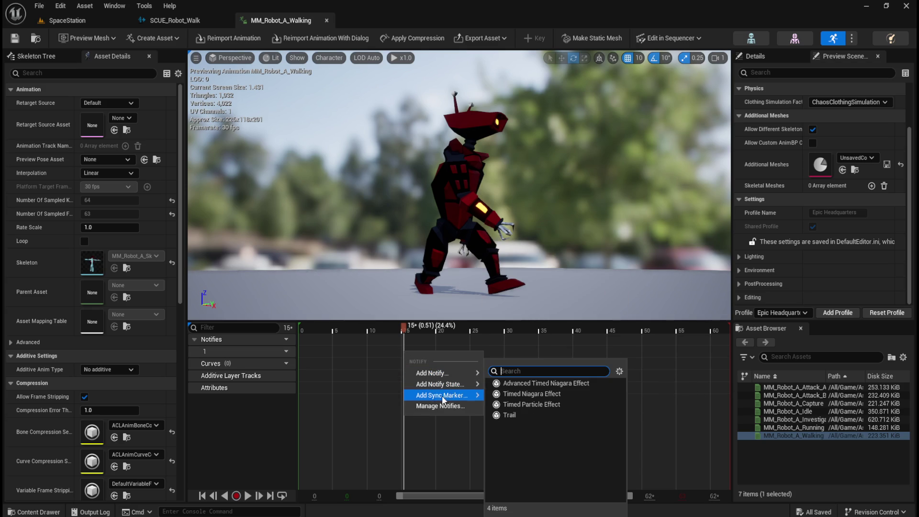
{"action": "mouse_move", "coordinate": [453, 400]}
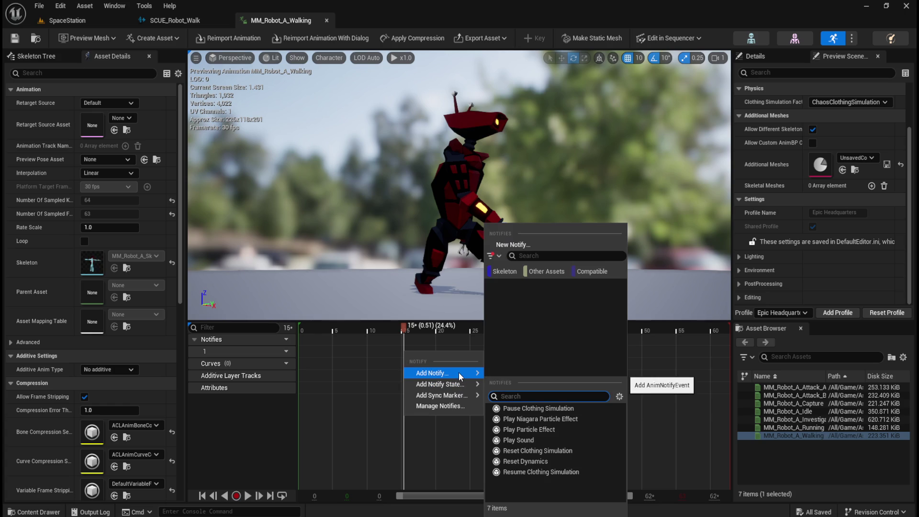
{"action": "left_click", "coordinate": [535, 438]}
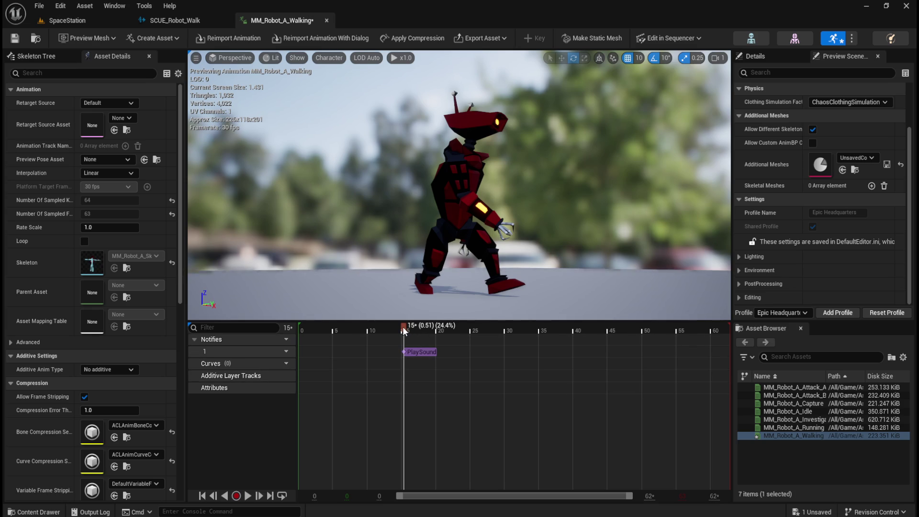
{"action": "mouse_move", "coordinate": [412, 329]}
{"action": "left_mouse_down"}
{"action": "mouse_move", "coordinate": [629, 352]}
{"action": "mouse_move", "coordinate": [609, 363]}
{"action": "mouse_move", "coordinate": [619, 363]}
{"action": "left_mouse_up"}
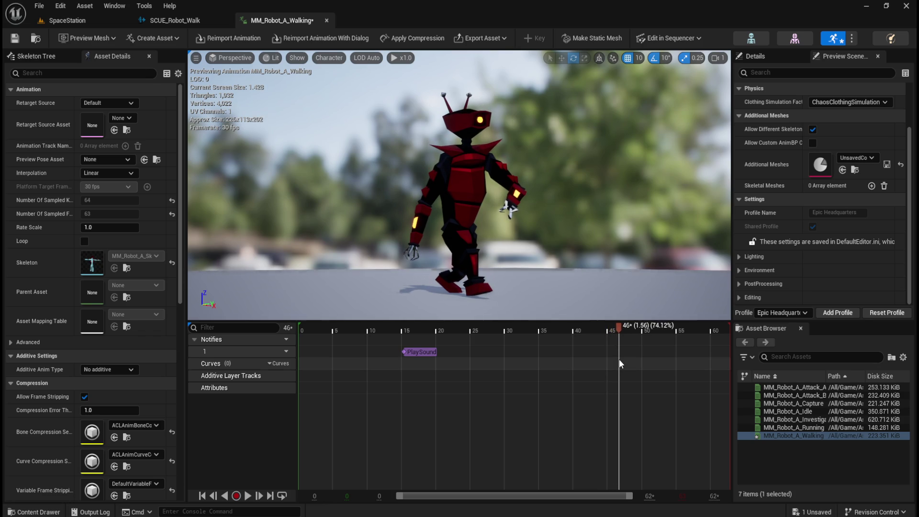
- Try a Play Sound notify at frame 46, undo it, and move the playhead near frame 15
{"action": "right_click", "coordinate": [620, 360]}
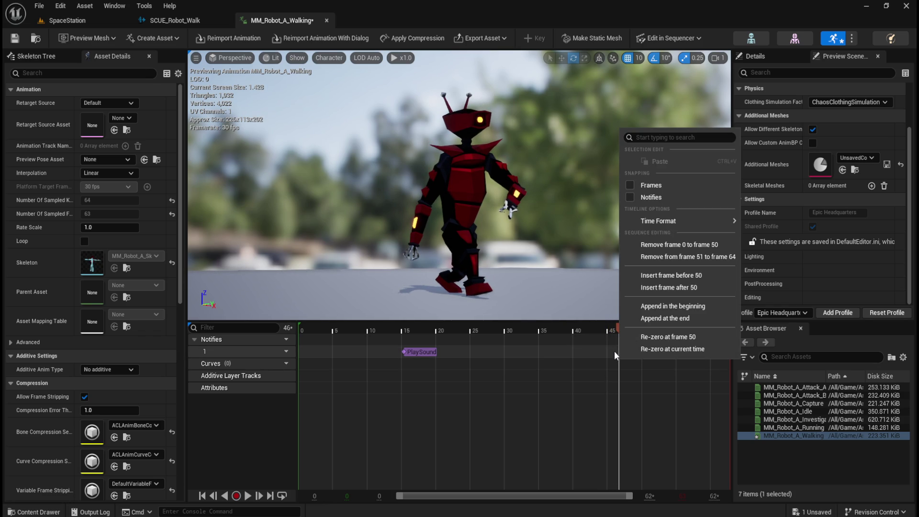
{"action": "right_click", "coordinate": [614, 351]}
{"action": "mouse_move", "coordinate": [642, 374]}
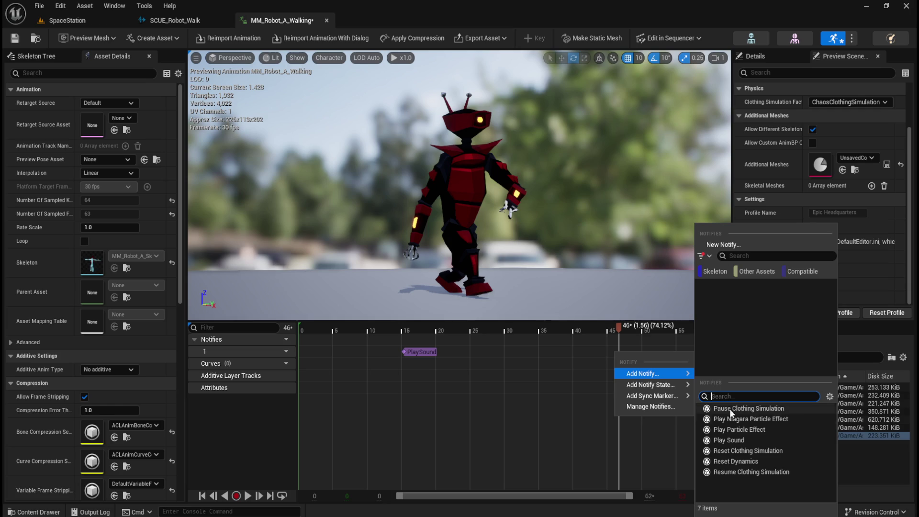
{"action": "left_click", "coordinate": [730, 438]}
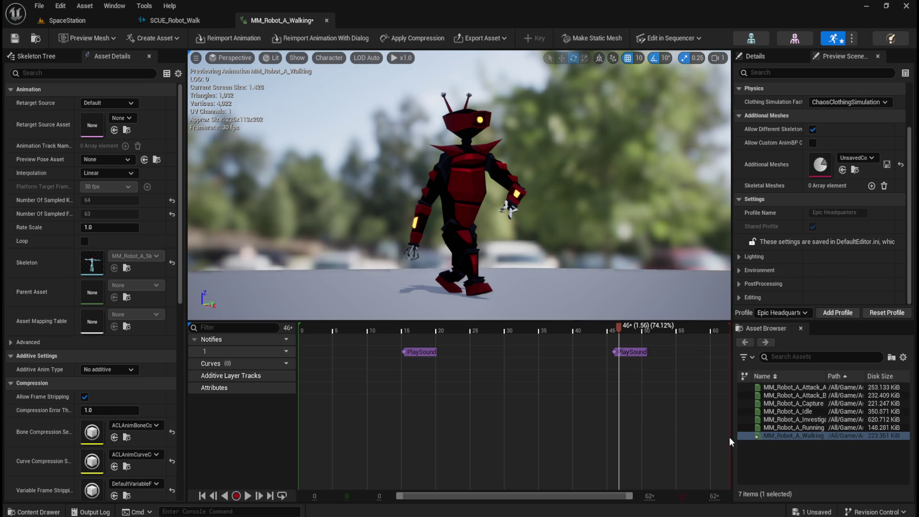
{"action": "key", "text": "ctrl+z"}
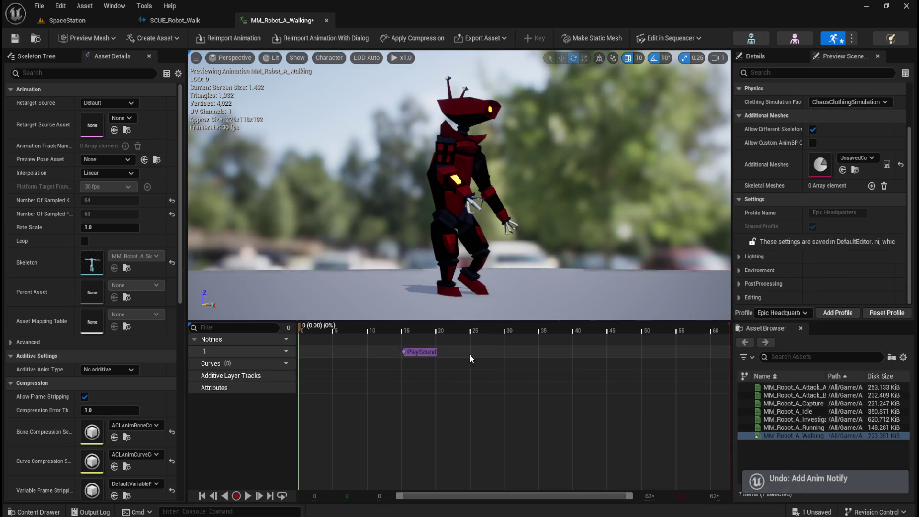
{"action": "left_click", "coordinate": [401, 327]}
{"action": "left_click_drag", "start_coordinate": [403, 328], "coordinate": [621, 354]}
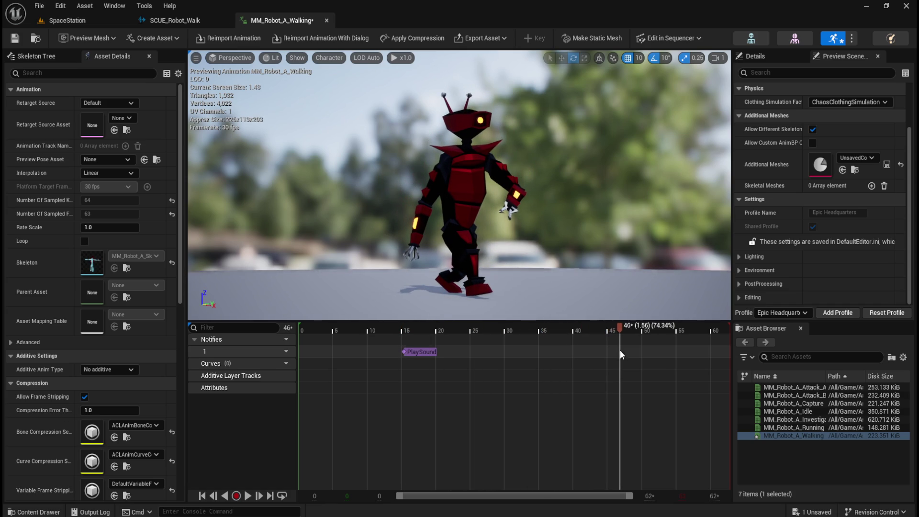
- Add the Play Sound notify at frame 46 and scrub the walk past both notifies
{"action": "right_click", "coordinate": [620, 355]}
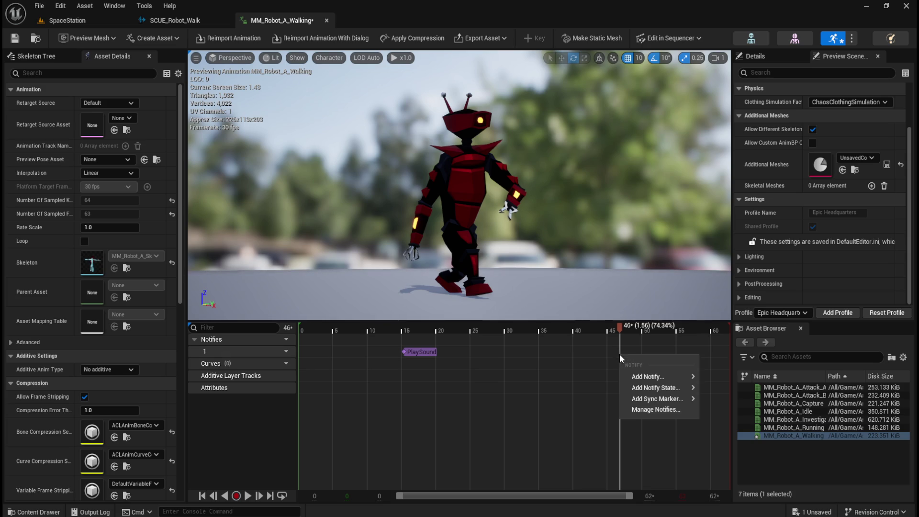
{"action": "mouse_move", "coordinate": [648, 377]}
{"action": "left_click", "coordinate": [742, 438]}
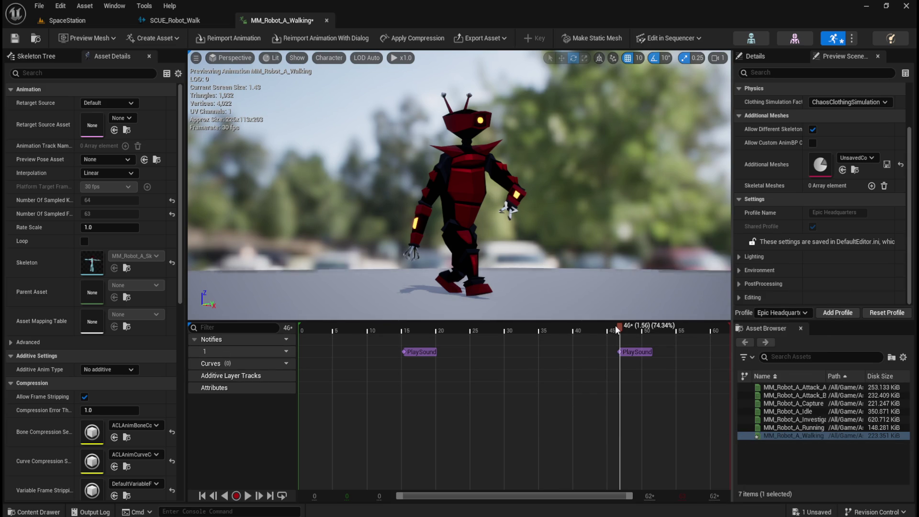
{"action": "mouse_move", "coordinate": [619, 326]}
{"action": "left_mouse_down"}
{"action": "mouse_move", "coordinate": [759, 346]}
{"action": "mouse_move", "coordinate": [300, 342]}
{"action": "left_mouse_up"}
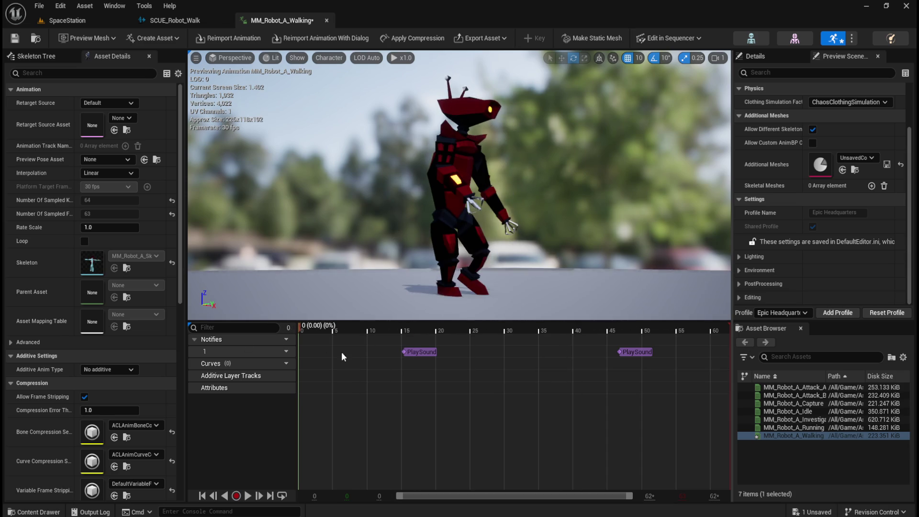
{"action": "left_click", "coordinate": [307, 371]}
{"action": "mouse_move", "coordinate": [302, 364]}
{"action": "left_mouse_down"}
{"action": "mouse_move", "coordinate": [742, 365]}
{"action": "mouse_move", "coordinate": [516, 379]}
{"action": "mouse_move", "coordinate": [254, 370]}
{"action": "left_mouse_up"}
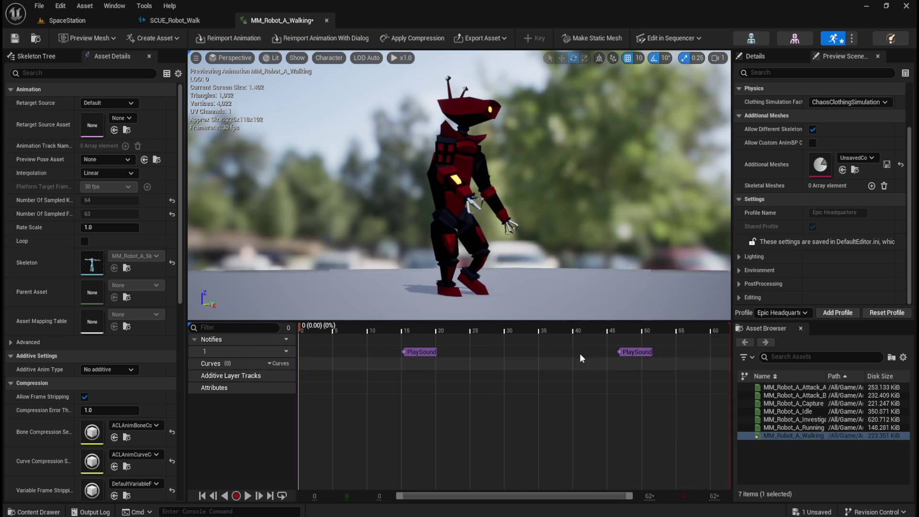
- Select the Play Sound notify at frame 15 and show its properties in Details
{"action": "scroll", "coordinate": [823, 270], "scroll_direction": "up", "scroll_amount": 2}
{"action": "scroll", "coordinate": [824, 270], "scroll_direction": "up", "scroll_amount": 2}
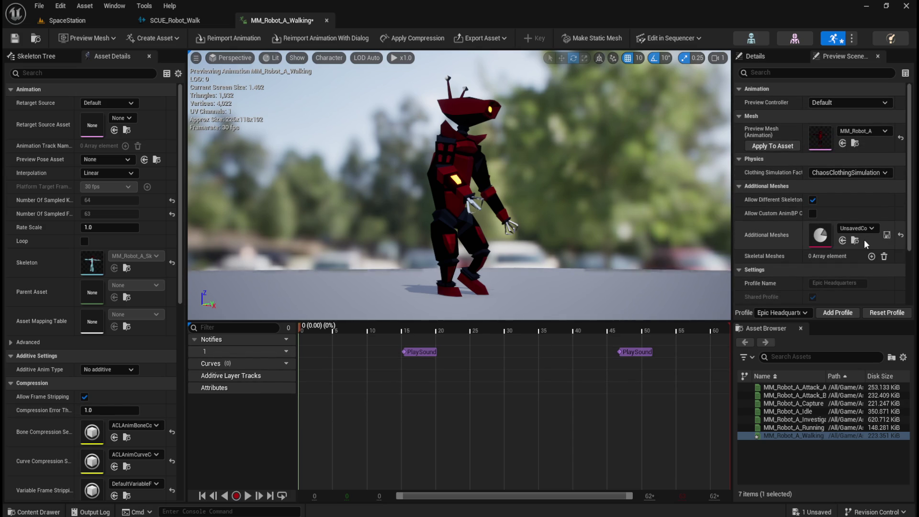
{"action": "left_click", "coordinate": [415, 353]}
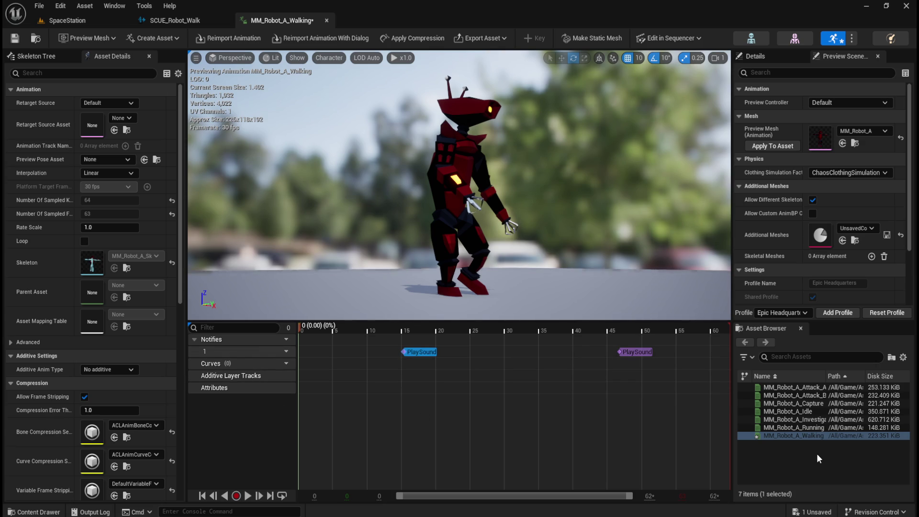
{"action": "scroll", "coordinate": [791, 263], "scroll_direction": "down", "scroll_amount": 3}
{"action": "scroll", "coordinate": [791, 262], "scroll_direction": "up", "scroll_amount": 3}
{"action": "left_click", "coordinate": [776, 56]}
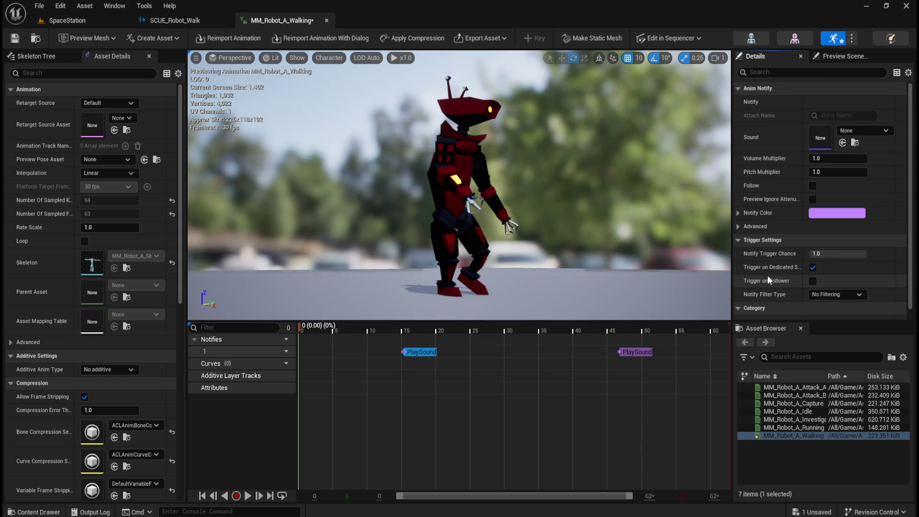
- Look through the notify's Event settings, then bring up the content browser
{"action": "scroll", "coordinate": [768, 275], "scroll_direction": "down", "scroll_amount": 1}
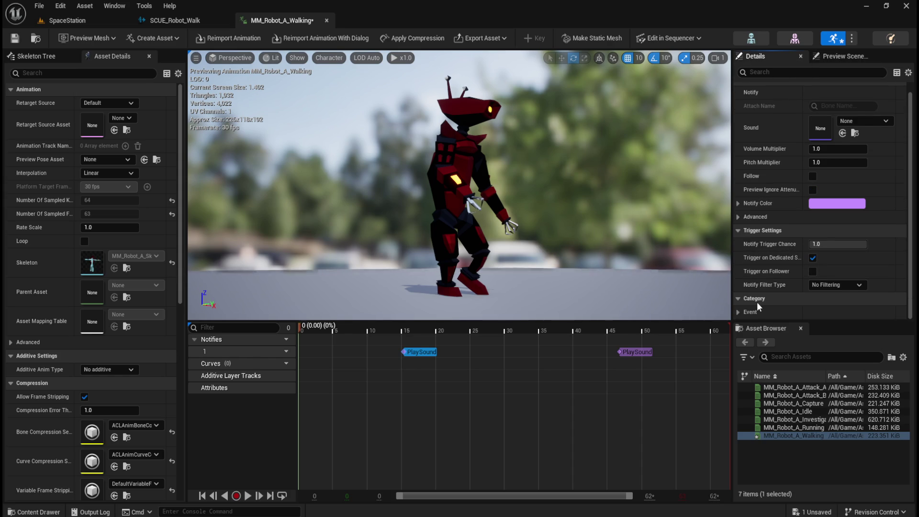
{"action": "left_click", "coordinate": [742, 312]}
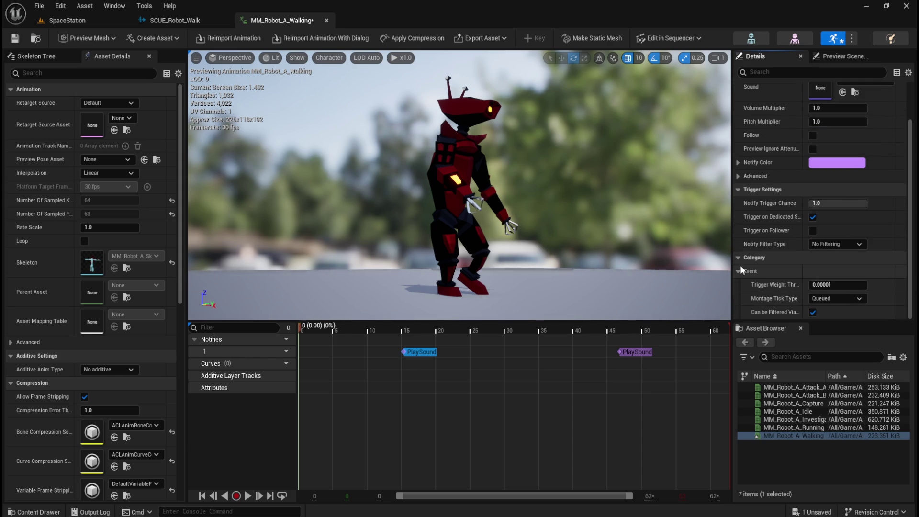
{"action": "left_click", "coordinate": [740, 271]}
{"action": "scroll", "coordinate": [761, 284], "scroll_direction": "up", "scroll_amount": 1}
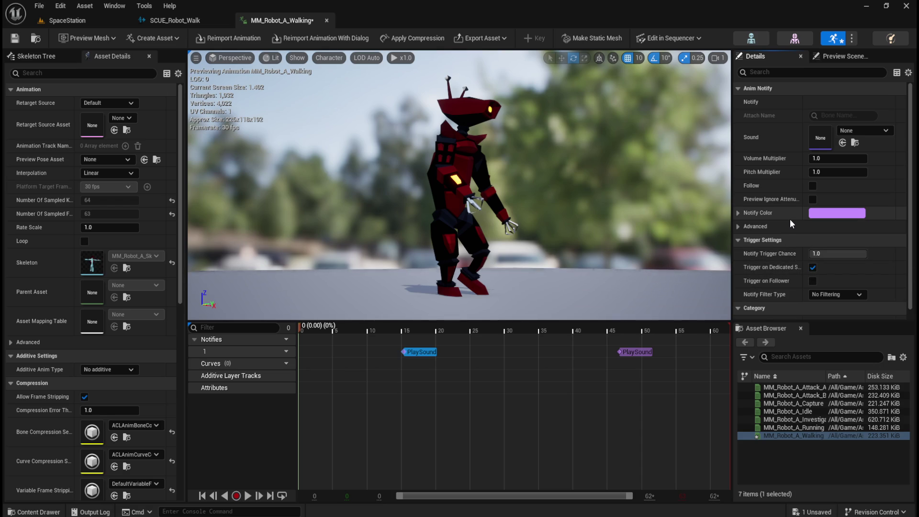
{"action": "scroll", "coordinate": [69, 302], "scroll_direction": "down", "scroll_amount": 5}
{"action": "scroll", "coordinate": [67, 303], "scroll_direction": "down", "scroll_amount": 5}
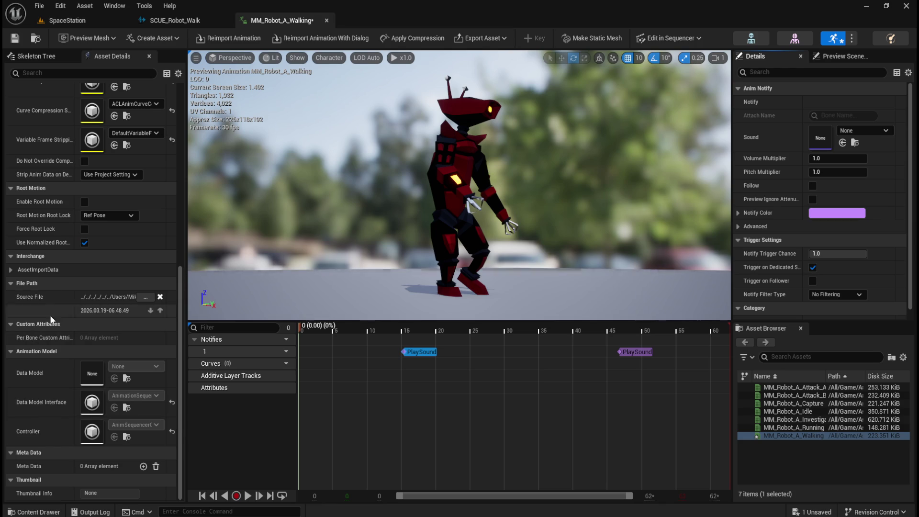
{"action": "scroll", "coordinate": [64, 419], "scroll_direction": "up", "scroll_amount": 5}
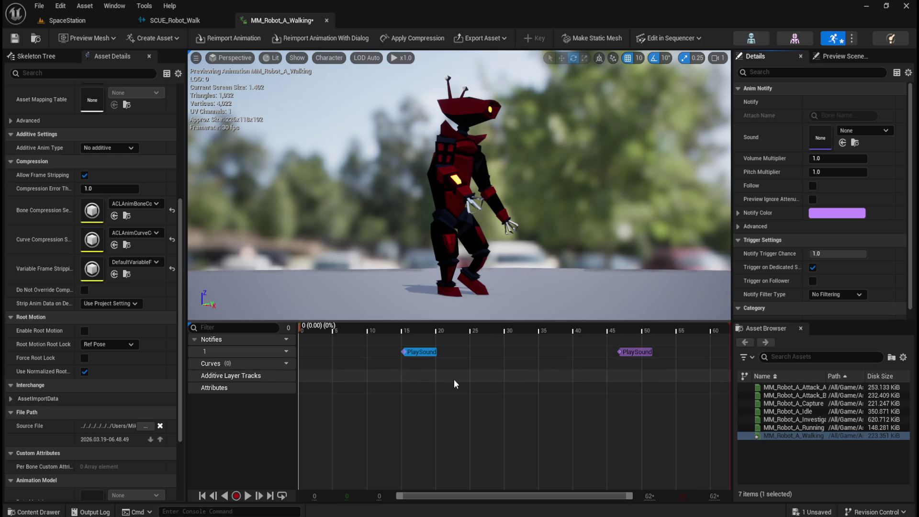
{"action": "key", "text": "ctrl+space"}
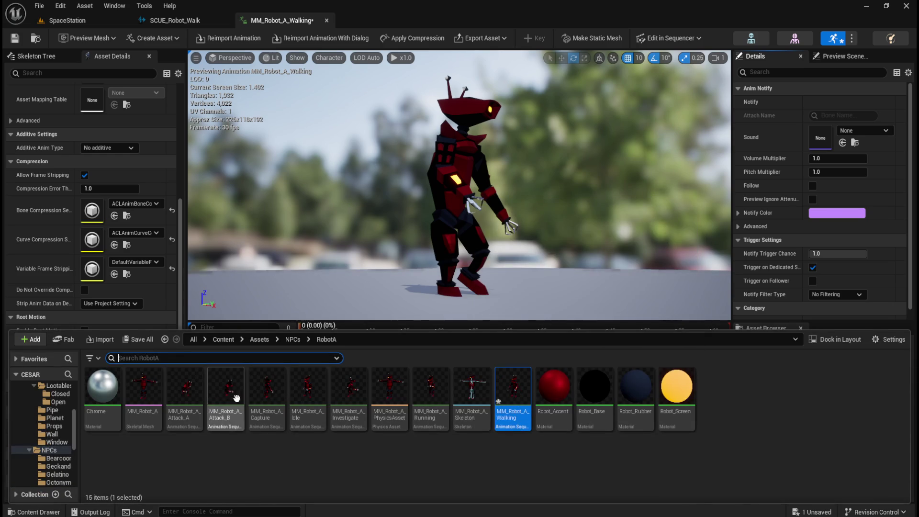
{"action": "left_click", "coordinate": [225, 338]}
{"action": "double_click", "coordinate": [102, 385]}
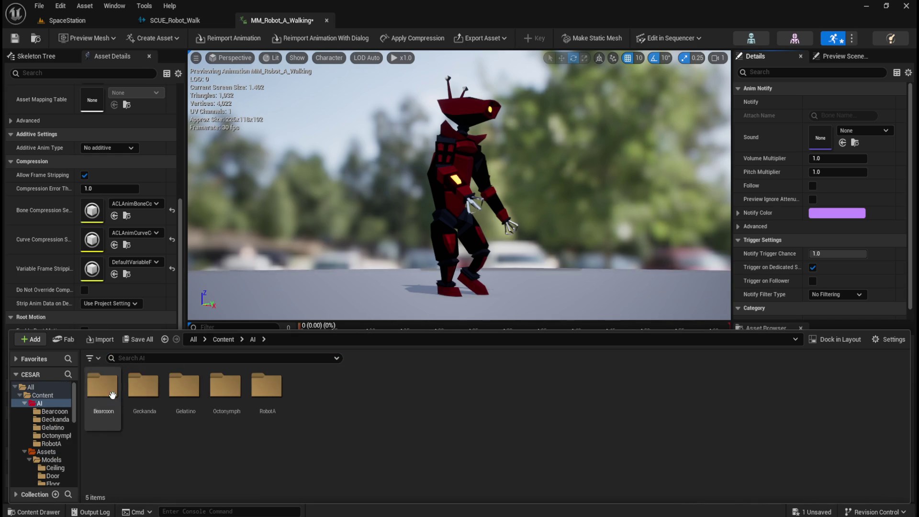
{"action": "double_click", "coordinate": [253, 386]}
{"action": "left_click", "coordinate": [148, 392]}
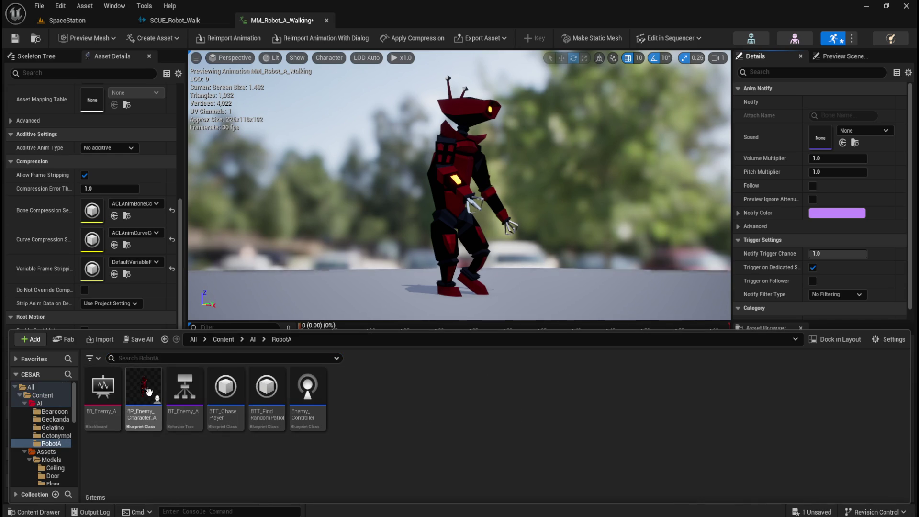
{"action": "double_click", "coordinate": [148, 392]}
{"action": "scroll", "coordinate": [440, 245], "scroll_direction": "up", "scroll_amount": 3}
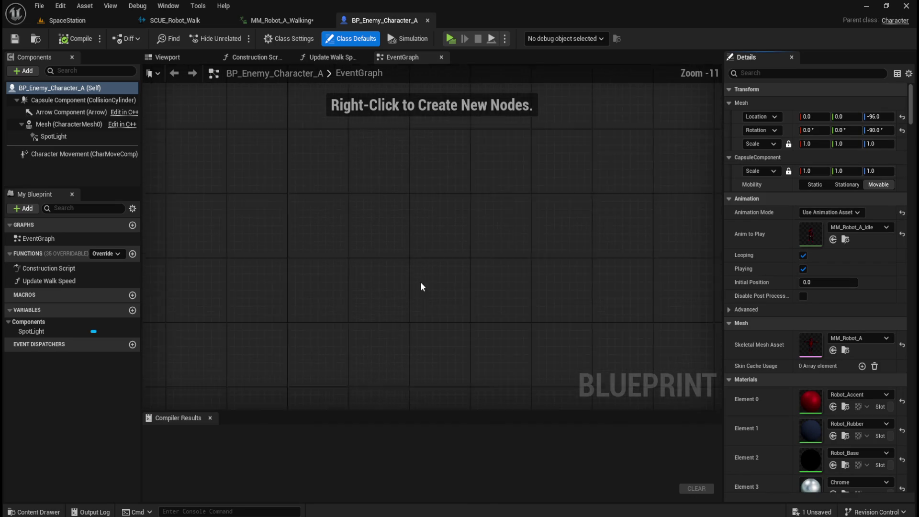
{"action": "scroll", "coordinate": [354, 261], "scroll_direction": "up", "scroll_amount": 2}
{"action": "right_click", "coordinate": [305, 245]}
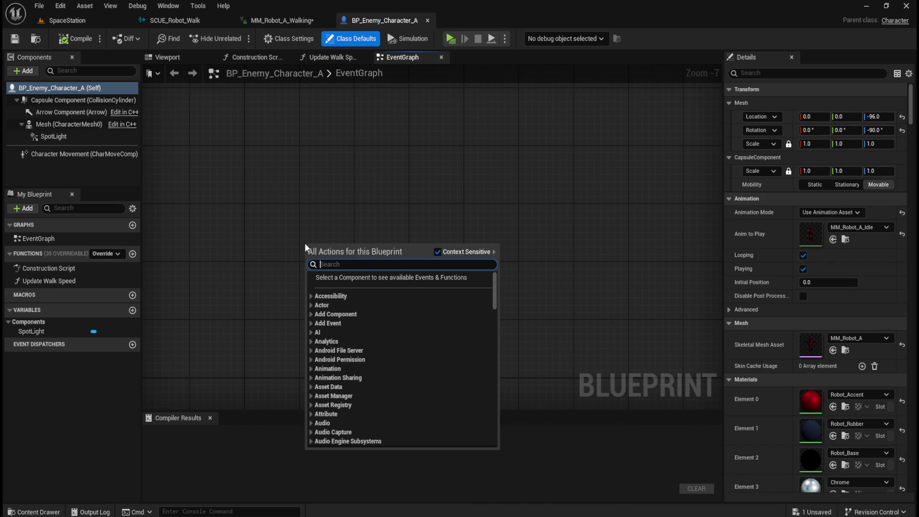
{"action": "type", "text": "anim notify"}
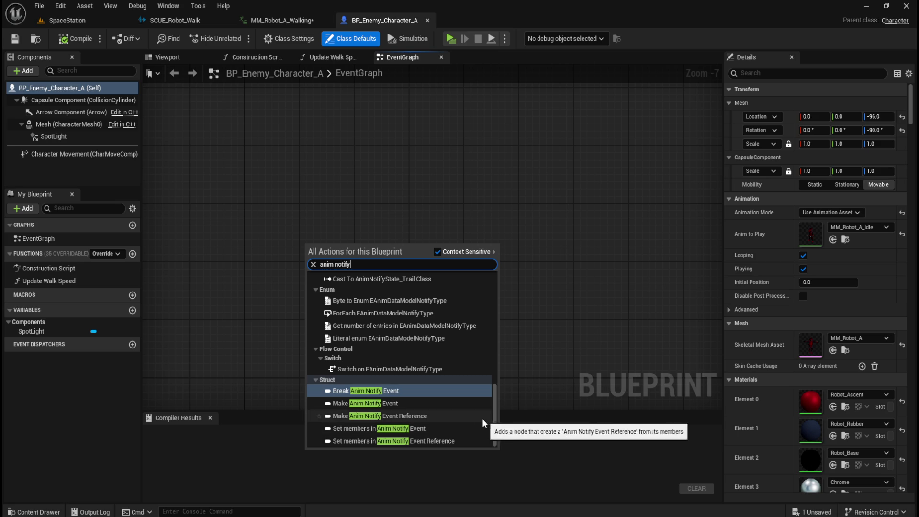
{"action": "mouse_move", "coordinate": [494, 418]}
{"action": "left_mouse_down"}
{"action": "mouse_move", "coordinate": [514, 286]}
{"action": "mouse_move", "coordinate": [490, 367]}
{"action": "mouse_move", "coordinate": [489, 420]}
{"action": "left_mouse_up"}
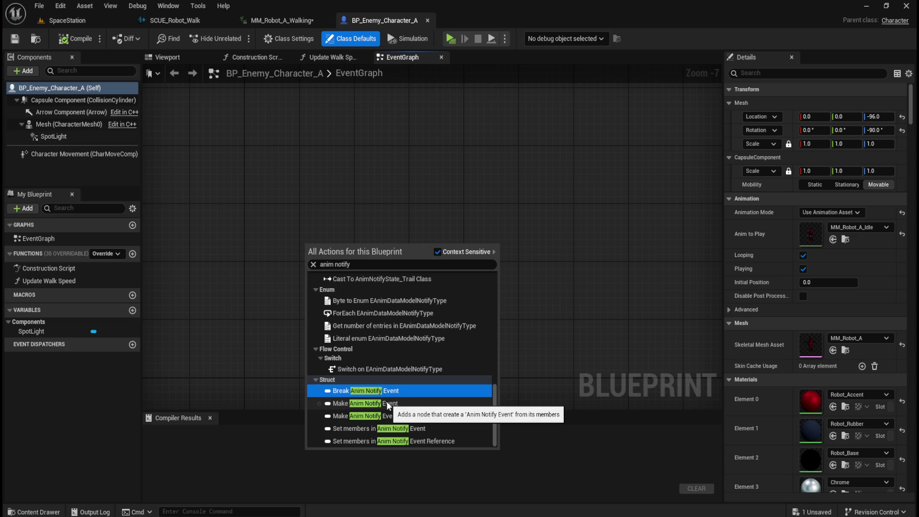
{"action": "key", "text": "Escape"}
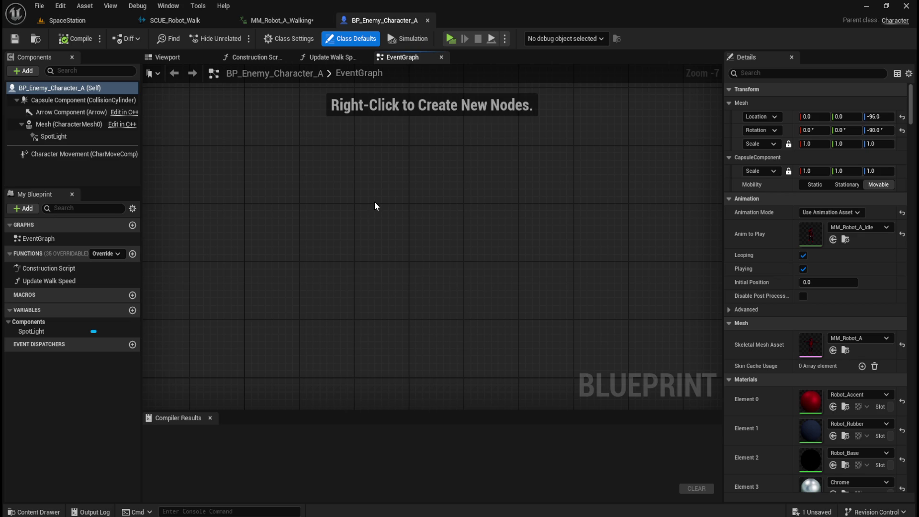
- Set the frame-15 notify's Sound to SCUE_Robot_Walk via search and play the walk preview
{"action": "left_click", "coordinate": [281, 18]}
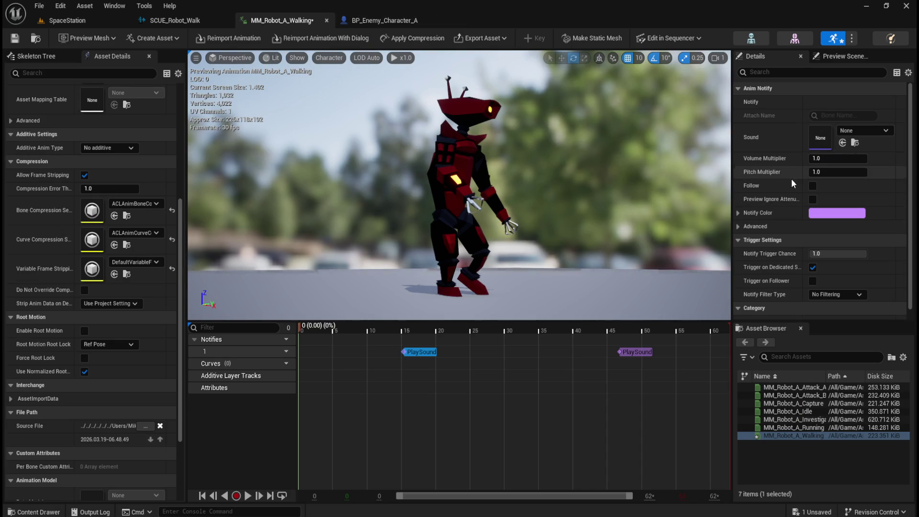
{"action": "left_click", "coordinate": [369, 20]}
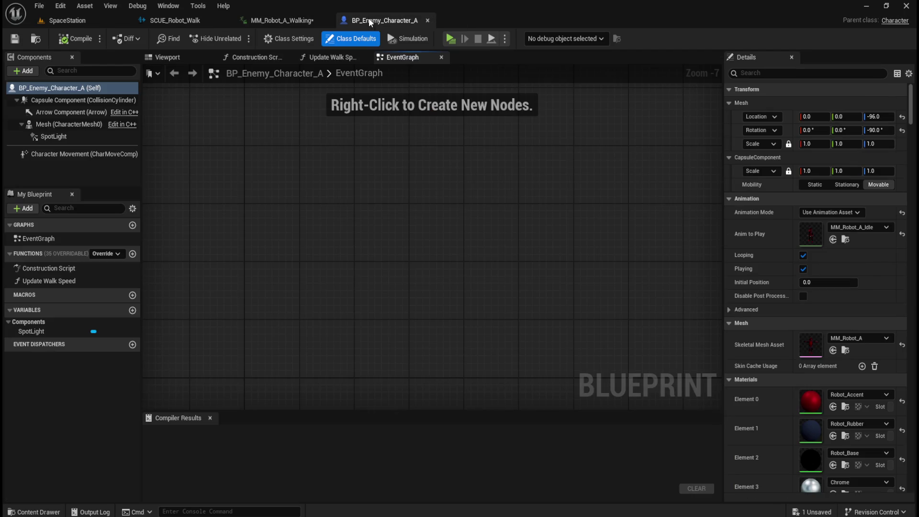
{"action": "left_click", "coordinate": [287, 20]}
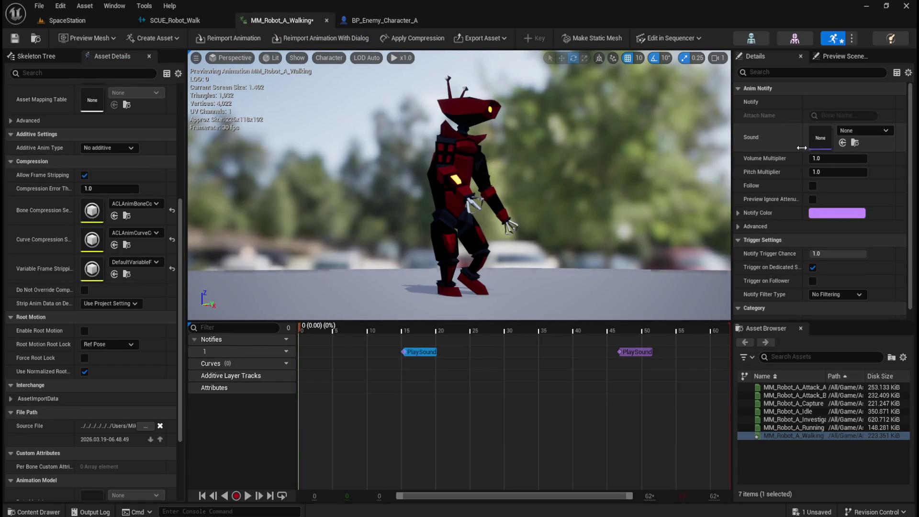
{"action": "left_click", "coordinate": [880, 129]}
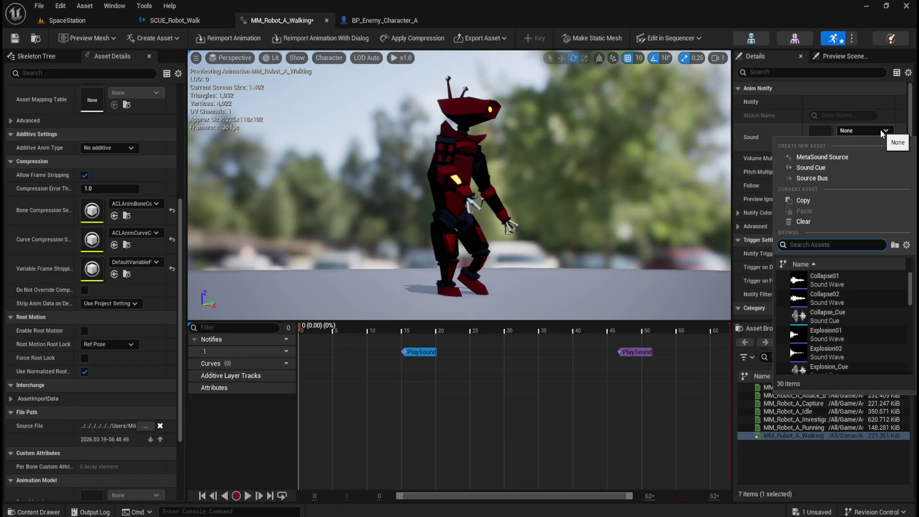
{"action": "type", "text": "scuv"}
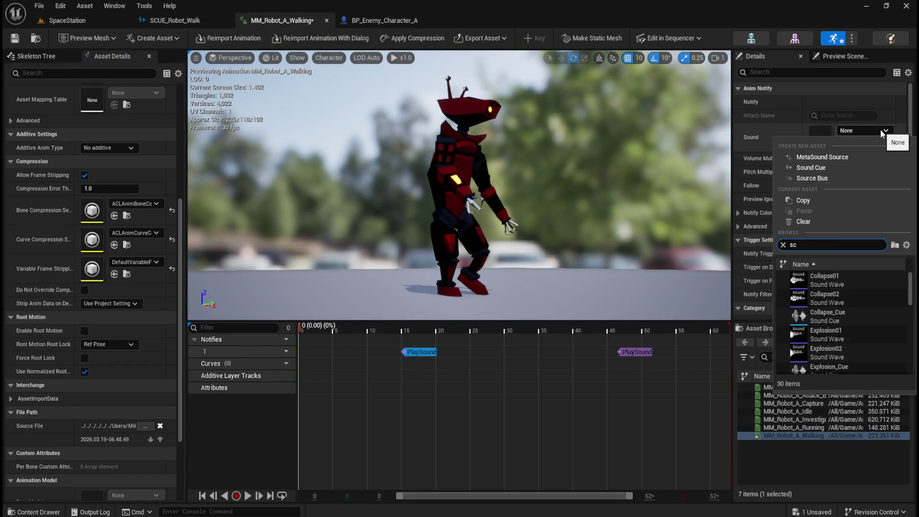
{"action": "key", "text": "BackSpace"}
{"action": "type", "text": "e"}
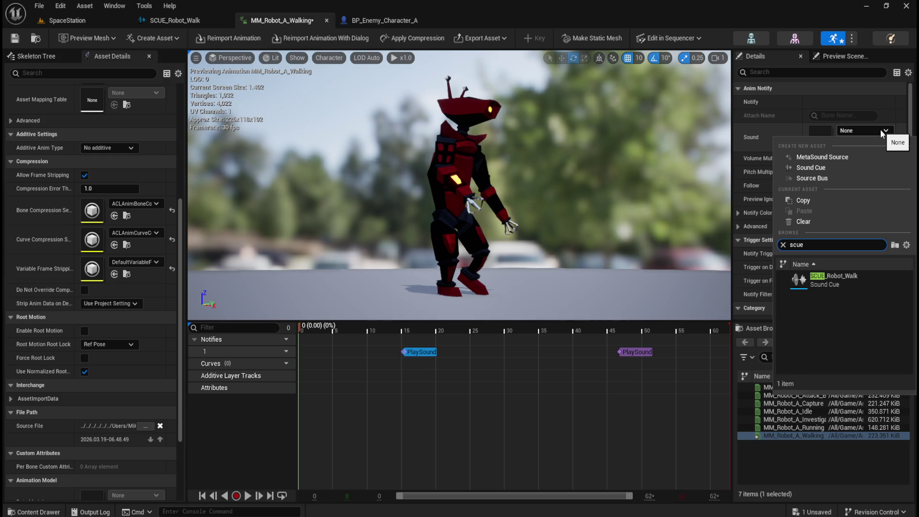
{"action": "left_click", "coordinate": [810, 280]}
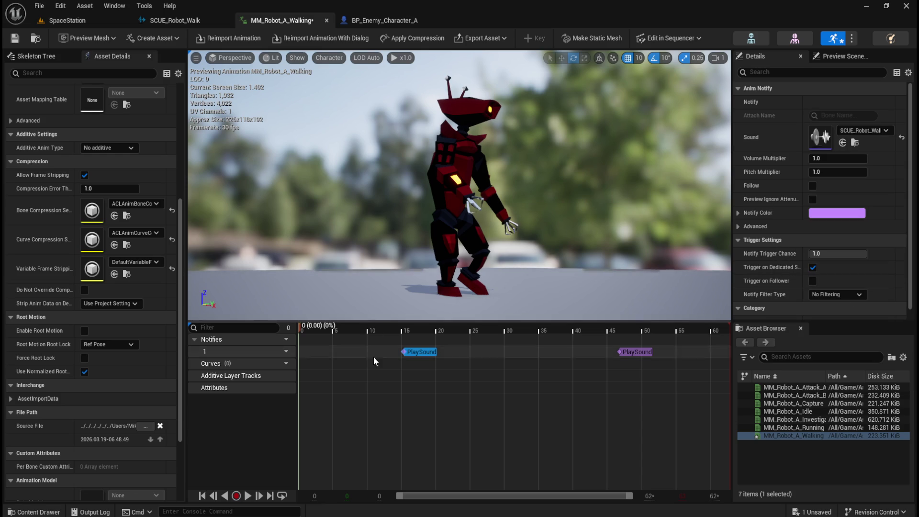
{"action": "left_click", "coordinate": [246, 496]}
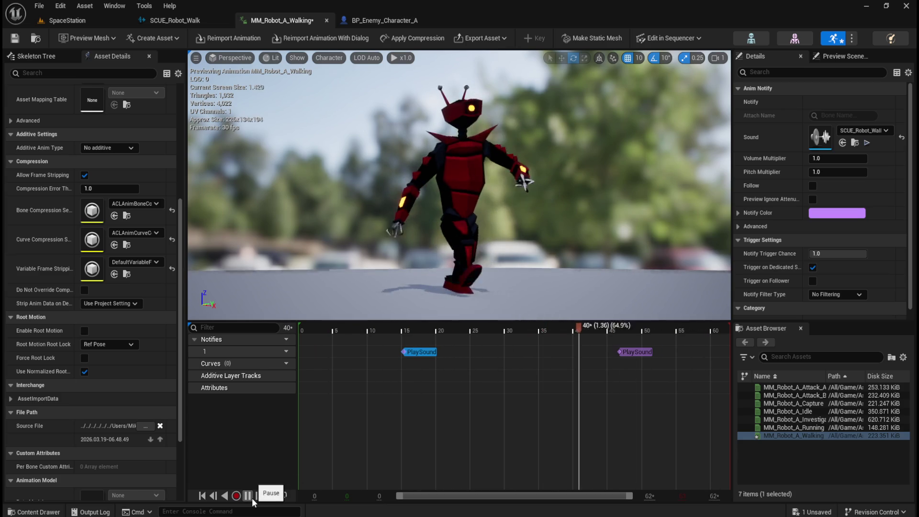
- Stop the walk preview and reveal the notify's Advanced settings in Details
{"action": "left_click", "coordinate": [253, 500]}
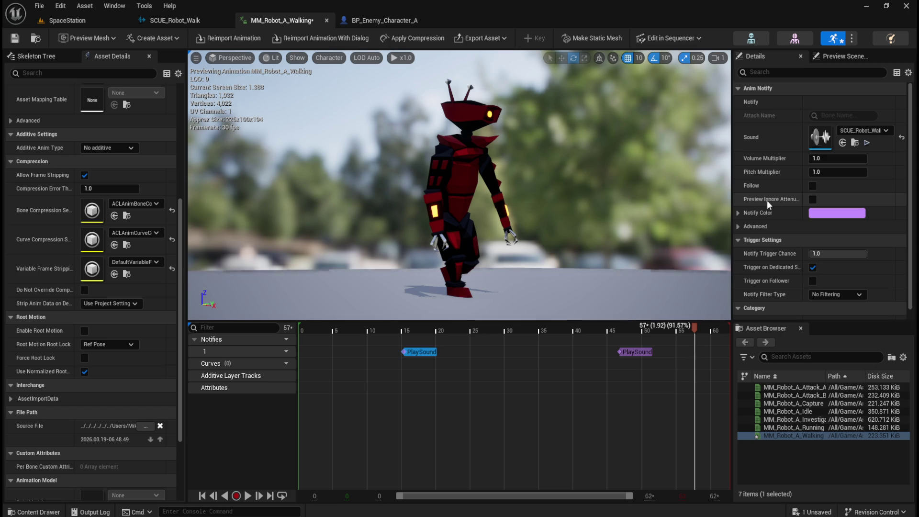
{"action": "left_click", "coordinate": [739, 225]}
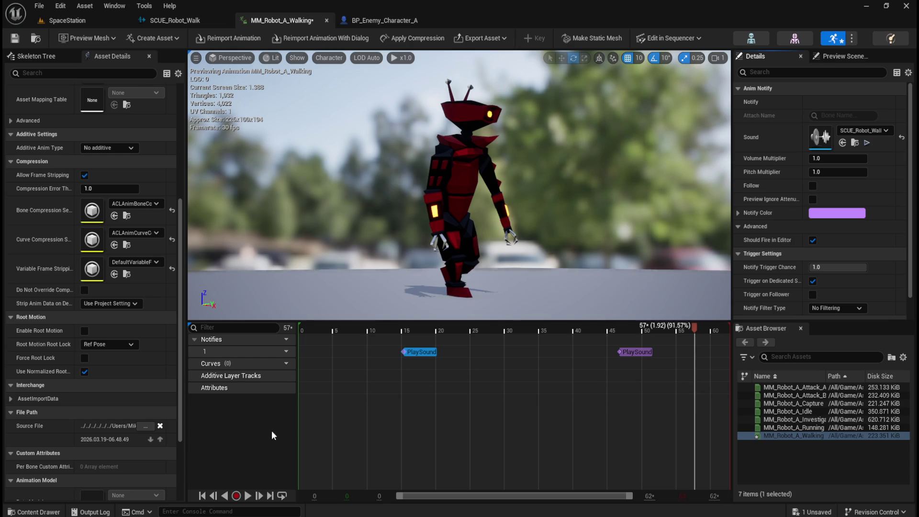
{"action": "scroll", "coordinate": [765, 222], "scroll_direction": "down", "scroll_amount": 1}
{"action": "scroll", "coordinate": [765, 223], "scroll_direction": "up", "scroll_amount": 1}
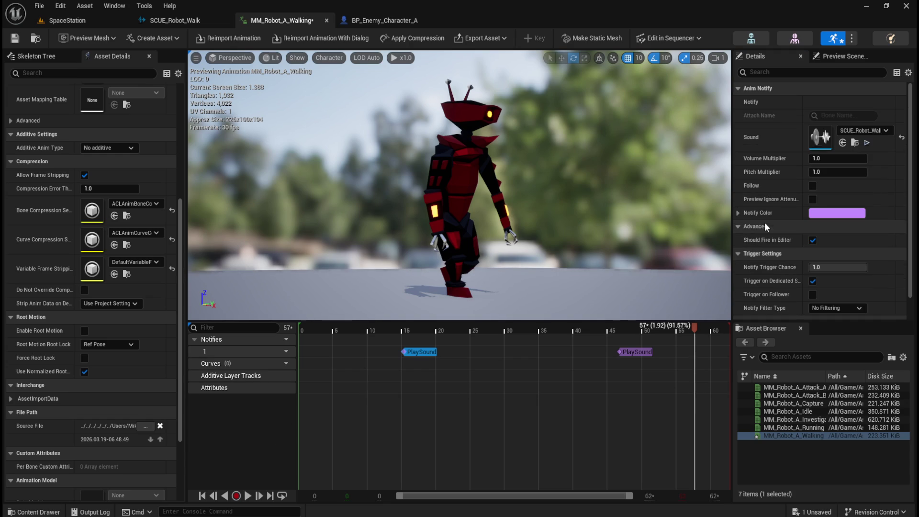
{"action": "left_click", "coordinate": [840, 57]}
{"action": "left_click", "coordinate": [773, 57]}
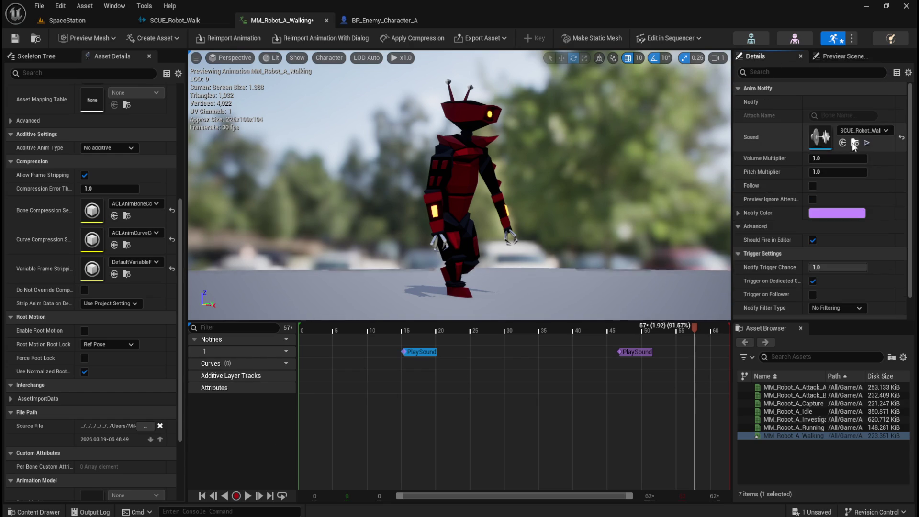
- Expand the notify's Event category and review its settings
{"action": "scroll", "coordinate": [775, 269], "scroll_direction": "down", "scroll_amount": 1}
{"action": "scroll", "coordinate": [775, 269], "scroll_direction": "down", "scroll_amount": 1}
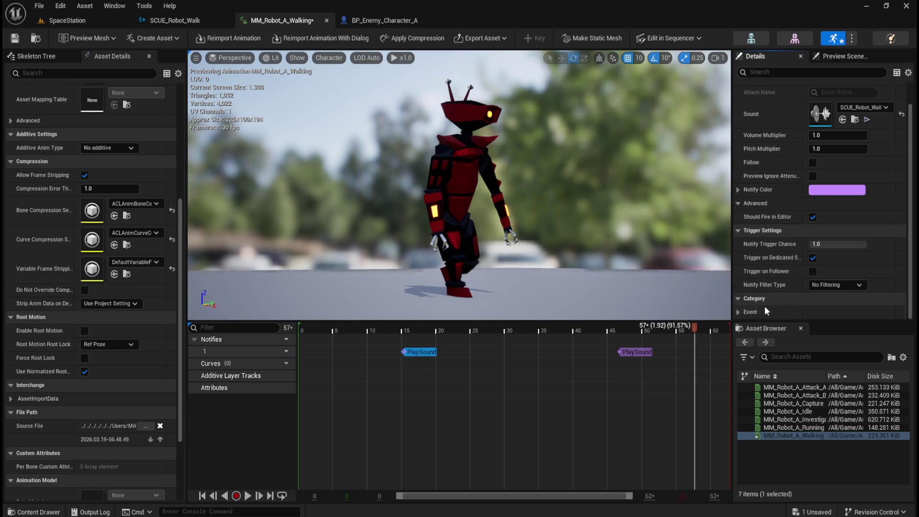
{"action": "left_click", "coordinate": [738, 312]}
{"action": "scroll", "coordinate": [754, 298], "scroll_direction": "down", "scroll_amount": 2}
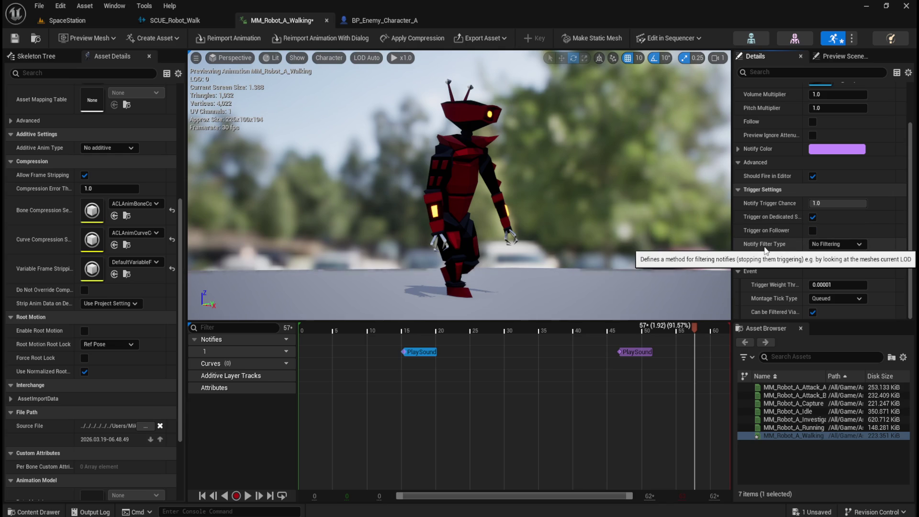
{"action": "scroll", "coordinate": [775, 248], "scroll_direction": "up", "scroll_amount": 4}
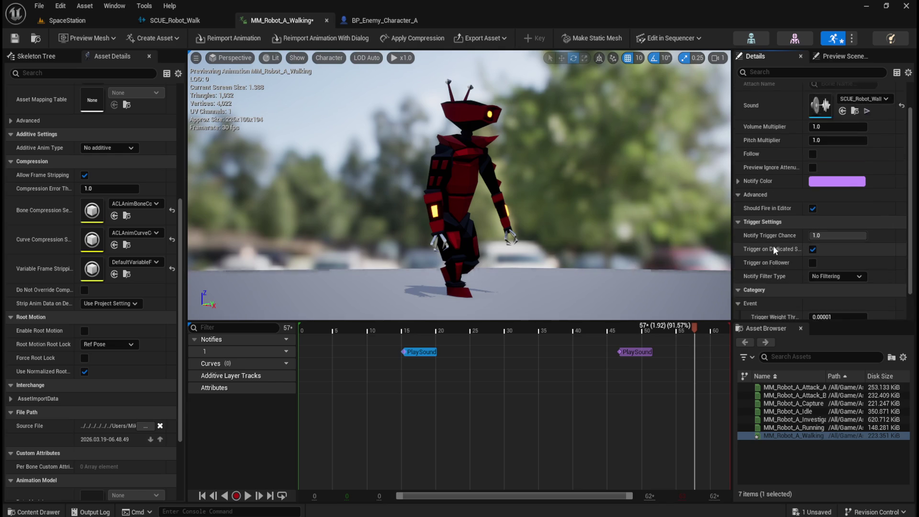
{"action": "mouse_move", "coordinate": [751, 185]}
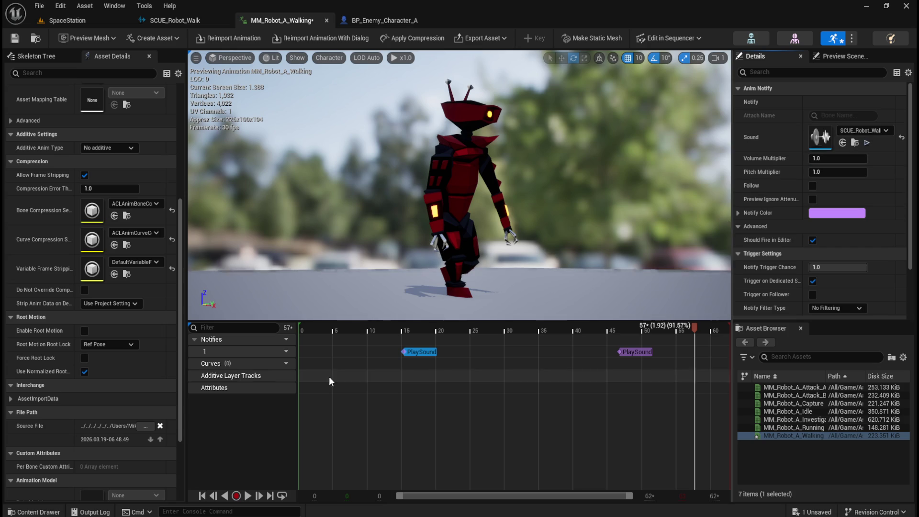
- Replay the walk, pause near frame 45, refresh Anim Notify, and open the SCUE_Robot_Walk cue graph
{"action": "left_click", "coordinate": [248, 496]}
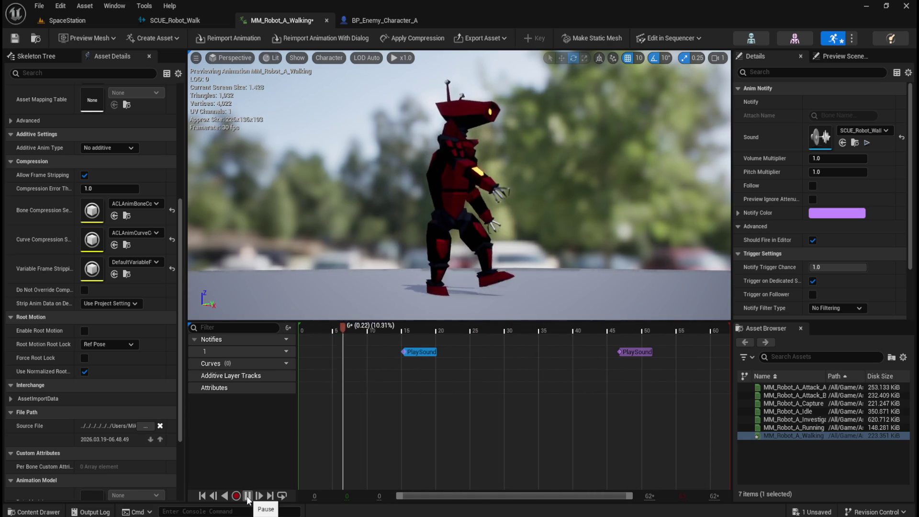
{"action": "left_click", "coordinate": [248, 497]}
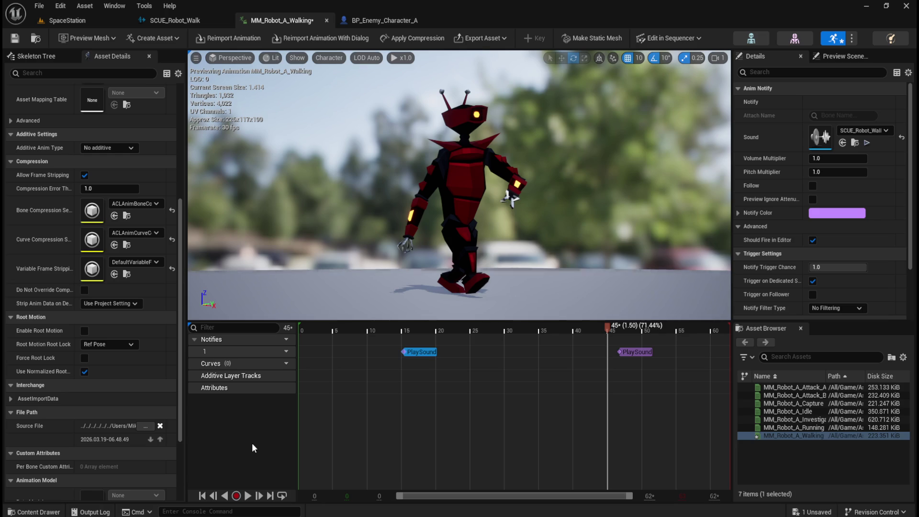
{"action": "scroll", "coordinate": [45, 329], "scroll_direction": "up", "scroll_amount": 5}
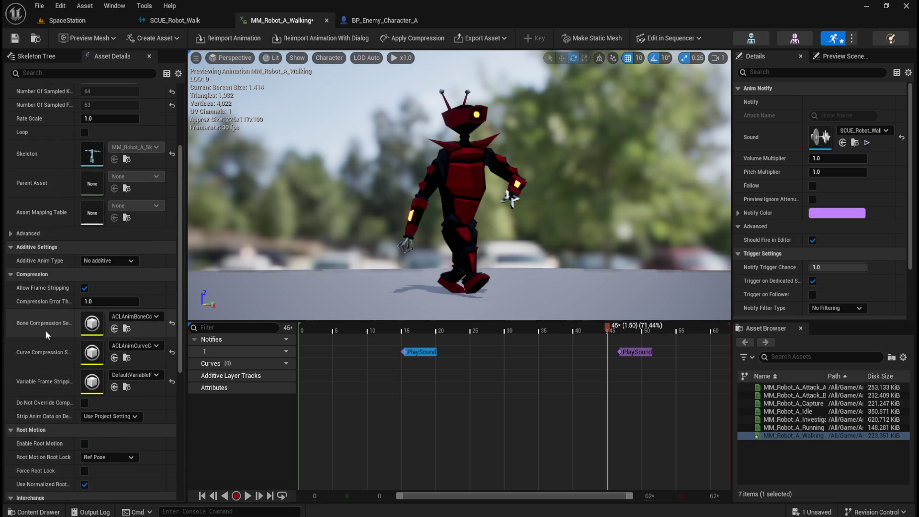
{"action": "scroll", "coordinate": [55, 327], "scroll_direction": "up", "scroll_amount": 2}
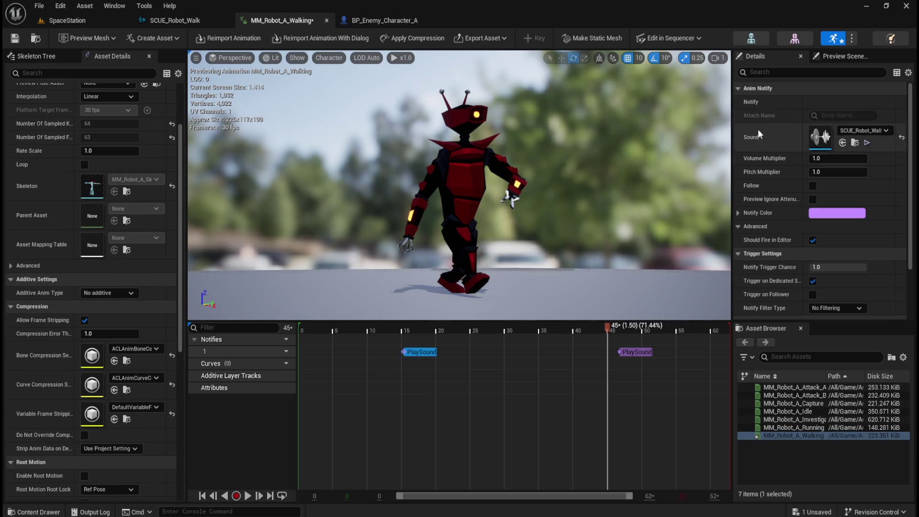
{"action": "left_click", "coordinate": [738, 89]}
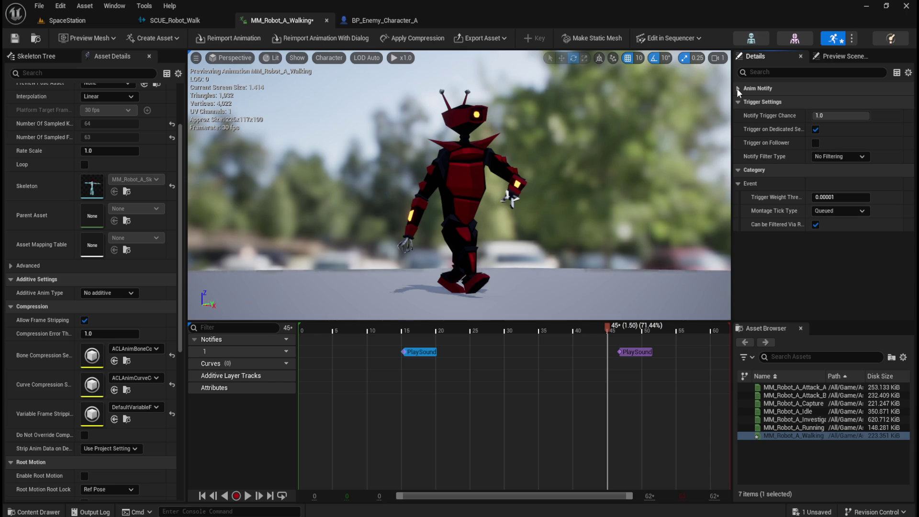
{"action": "left_click", "coordinate": [738, 89]}
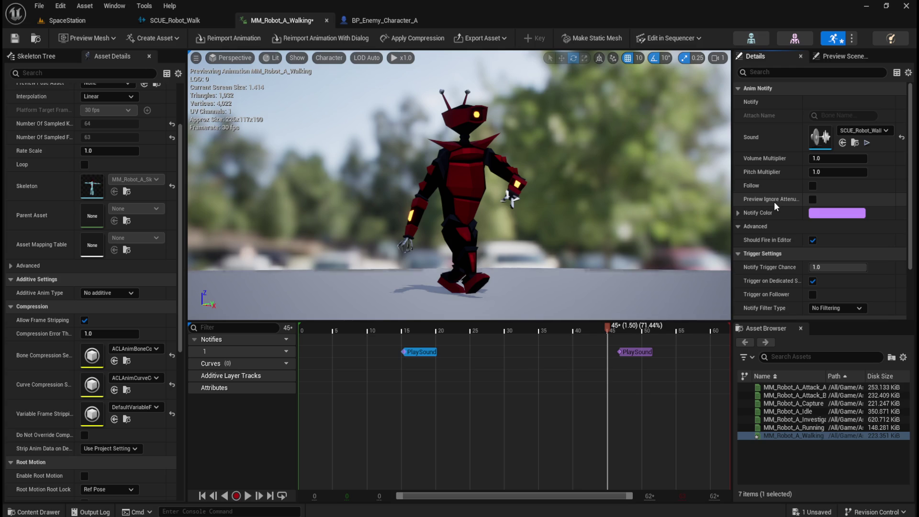
{"action": "left_click", "coordinate": [185, 19]}
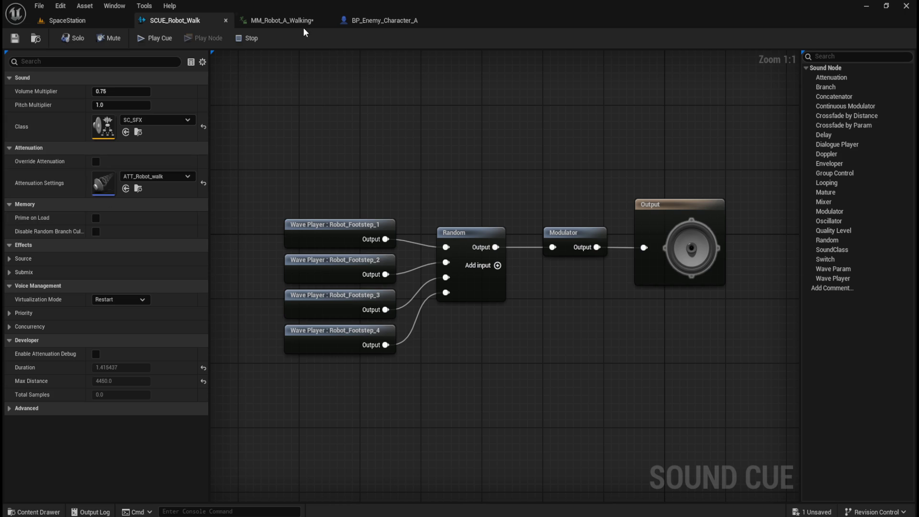
- Back in MM_Robot_A_Walking, compare both PlaySound notifies and select the frame-47 one
{"action": "left_click", "coordinate": [282, 20]}
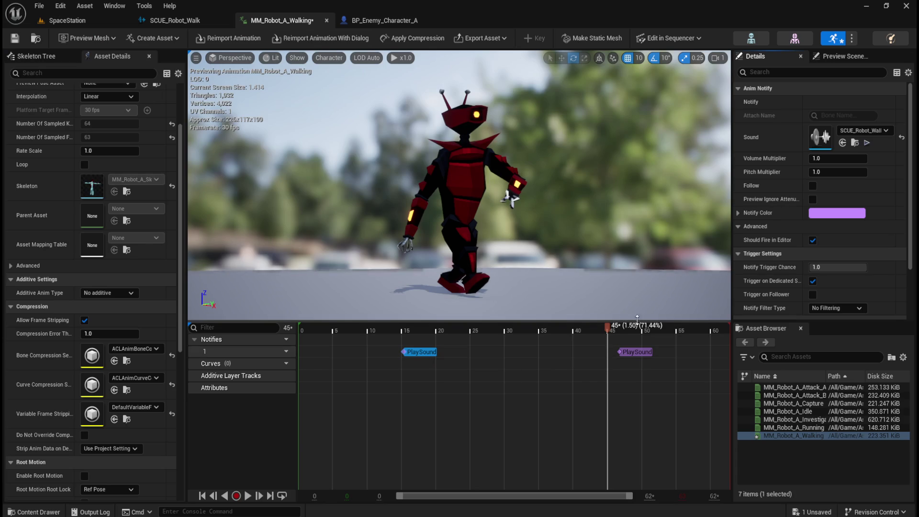
{"action": "mouse_move", "coordinate": [417, 330]}
{"action": "left_mouse_down"}
{"action": "mouse_move", "coordinate": [399, 331]}
{"action": "mouse_move", "coordinate": [596, 330]}
{"action": "mouse_move", "coordinate": [498, 328]}
{"action": "mouse_move", "coordinate": [549, 329]}
{"action": "left_mouse_up"}
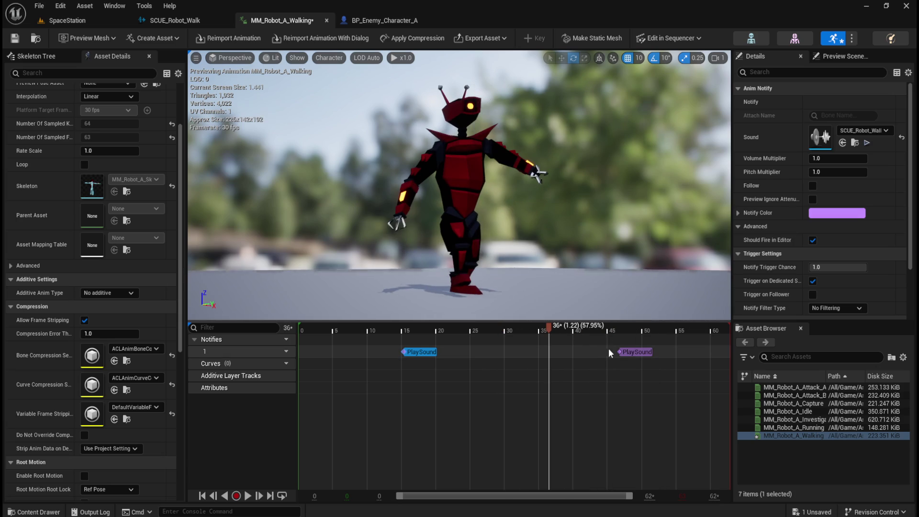
{"action": "left_click", "coordinate": [635, 352]}
{"action": "left_click", "coordinate": [419, 352]}
{"action": "left_click", "coordinate": [642, 350]}
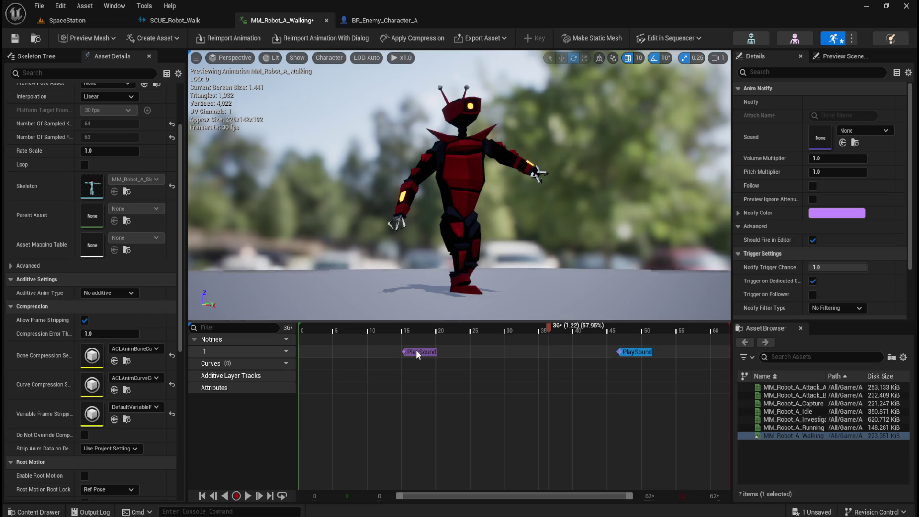
{"action": "left_click", "coordinate": [415, 349]}
{"action": "left_click", "coordinate": [637, 353]}
{"action": "left_click", "coordinate": [636, 352]}
- Assign SCUE_Robot_Walk to the second notify's Sound and play the walk preview
{"action": "left_click", "coordinate": [883, 133]}
{"action": "type", "text": "scue"}
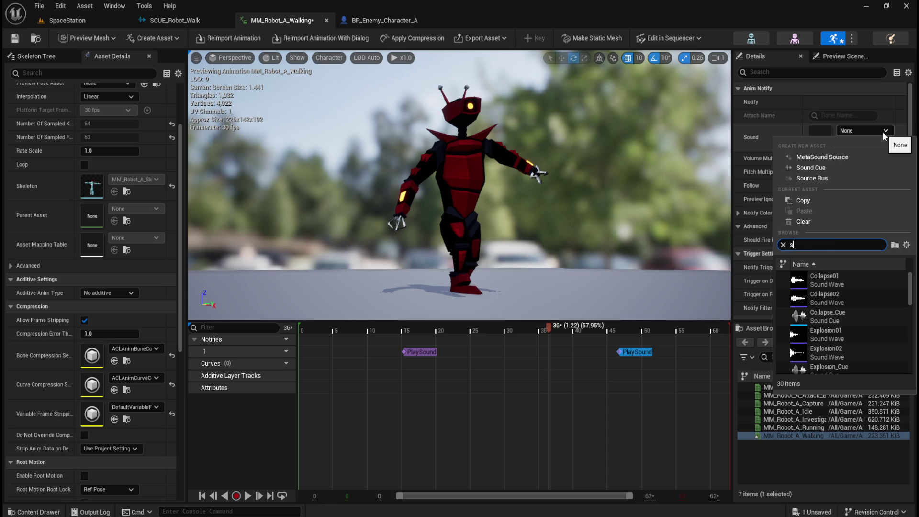
{"action": "left_click", "coordinate": [830, 281]}
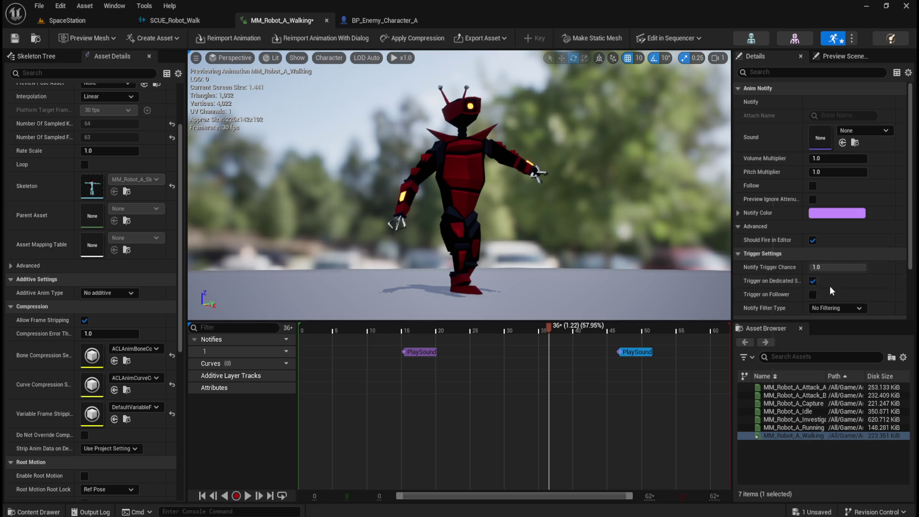
{"action": "left_click", "coordinate": [247, 496]}
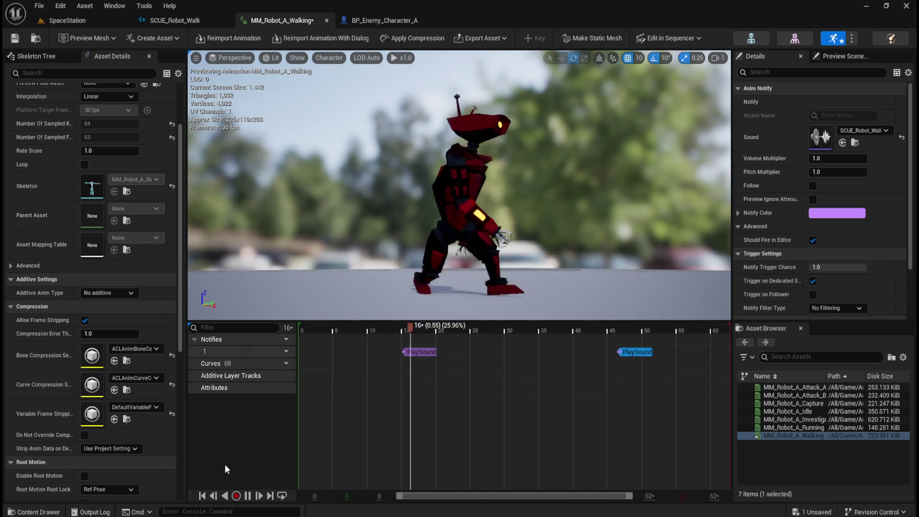
- Stop the preview, save MM_Robot_A_Walking, and return to the SpaceStation level
{"action": "left_click", "coordinate": [252, 497]}
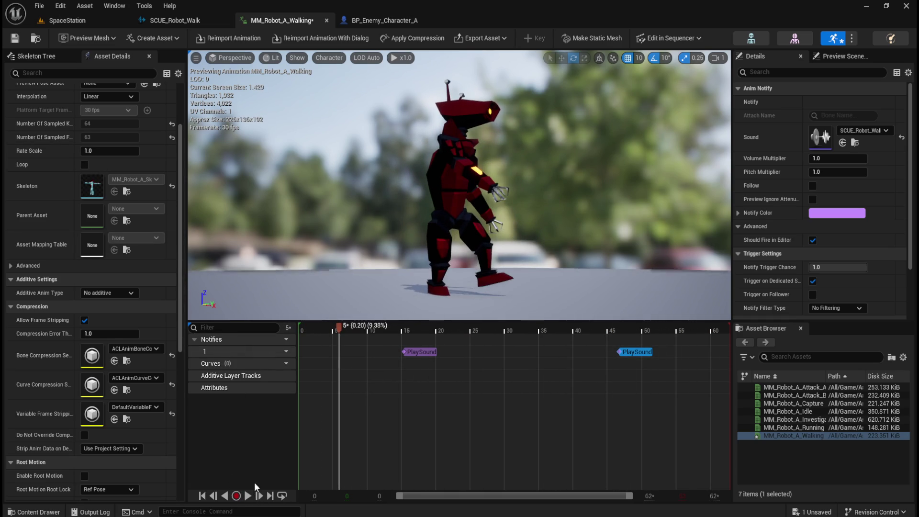
{"action": "left_click", "coordinate": [14, 43]}
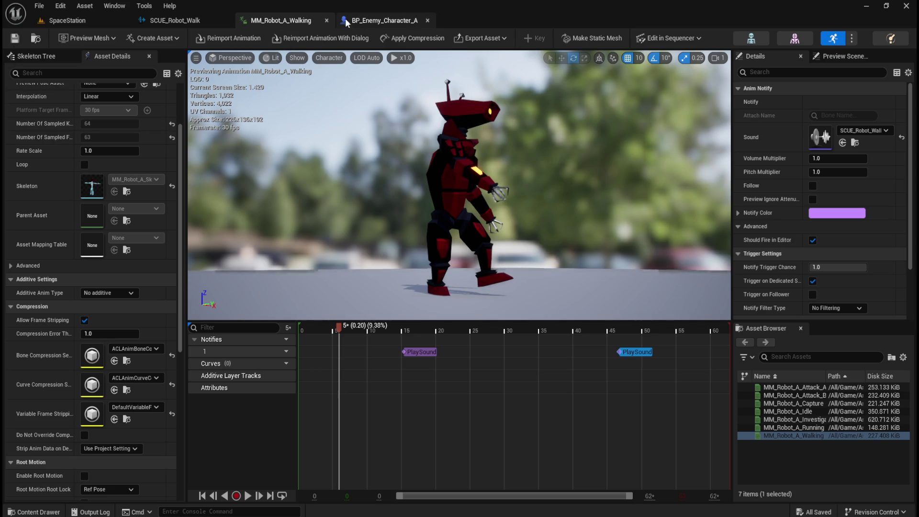
{"action": "left_click", "coordinate": [68, 19]}
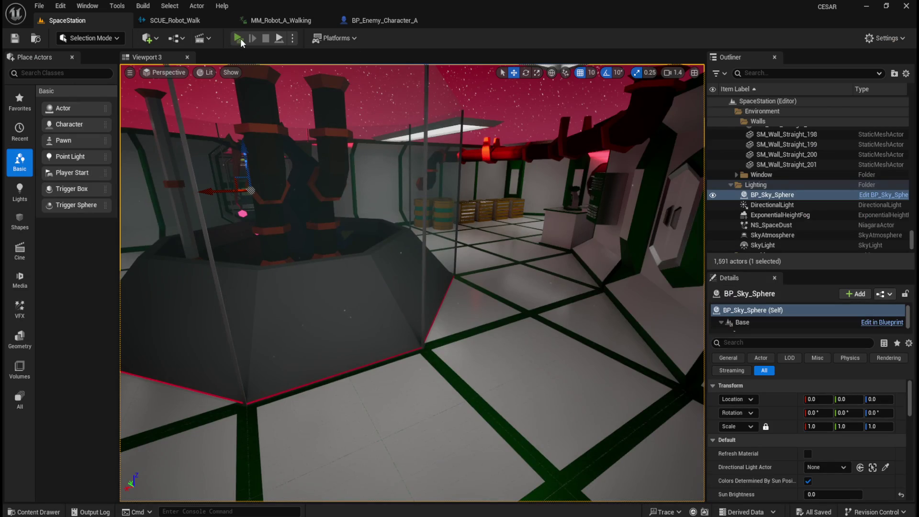
- Launch the game, restart it, and walk through the first dark rooms
{"action": "left_click", "coordinate": [238, 38]}
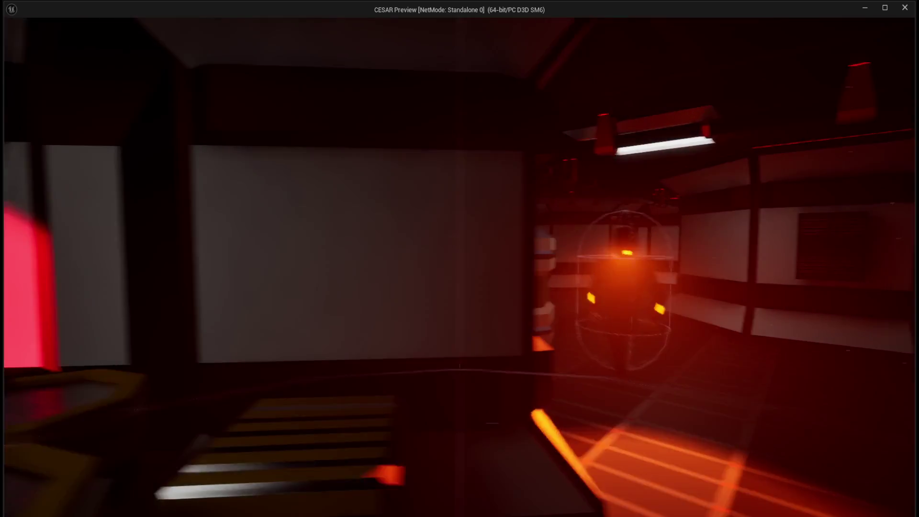
{"action": "key", "text": "Escape"}
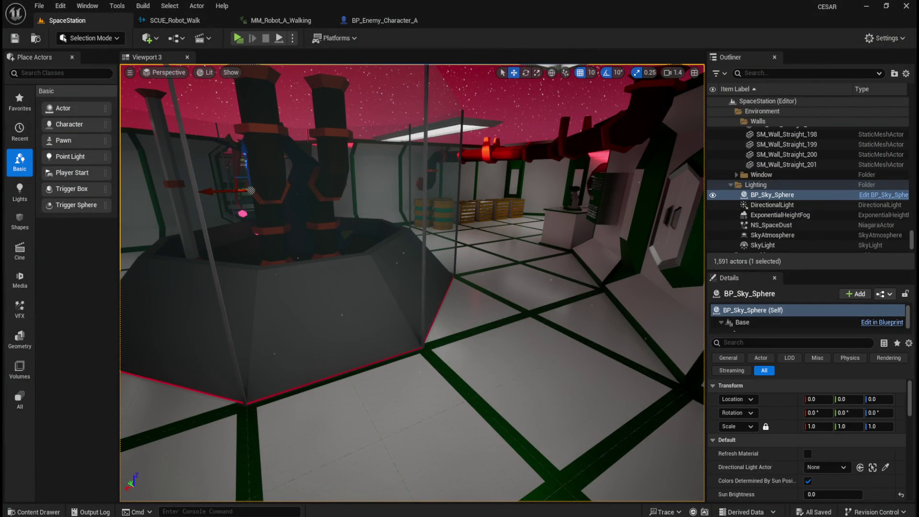
{"action": "left_click", "coordinate": [240, 38]}
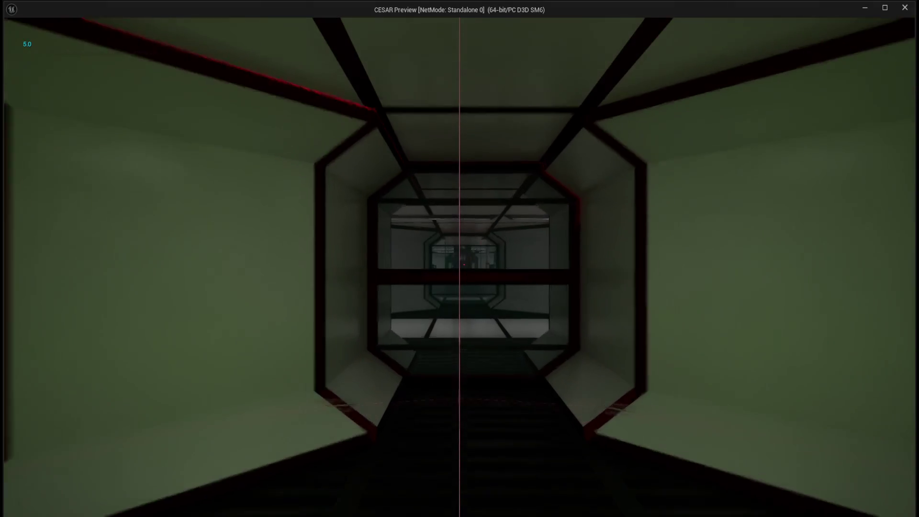
{"action": "key", "text": "w"}
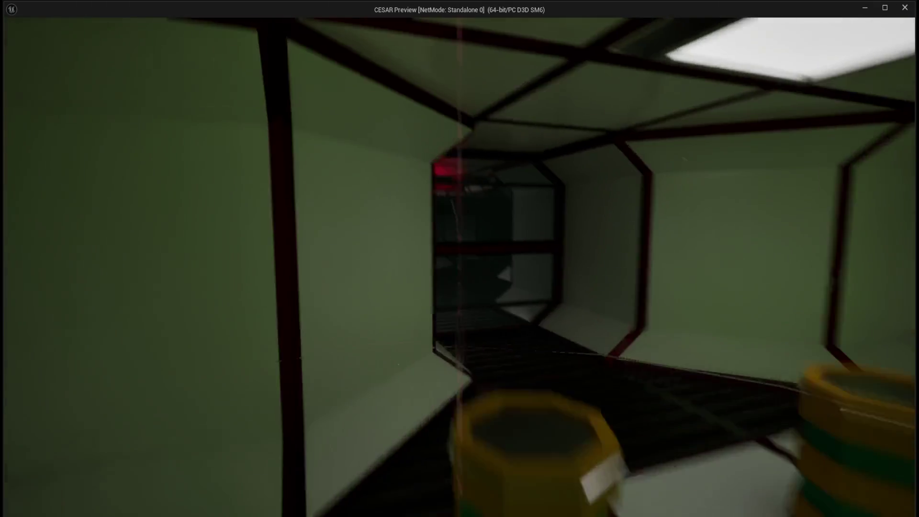
{"action": "key", "text": "w"}
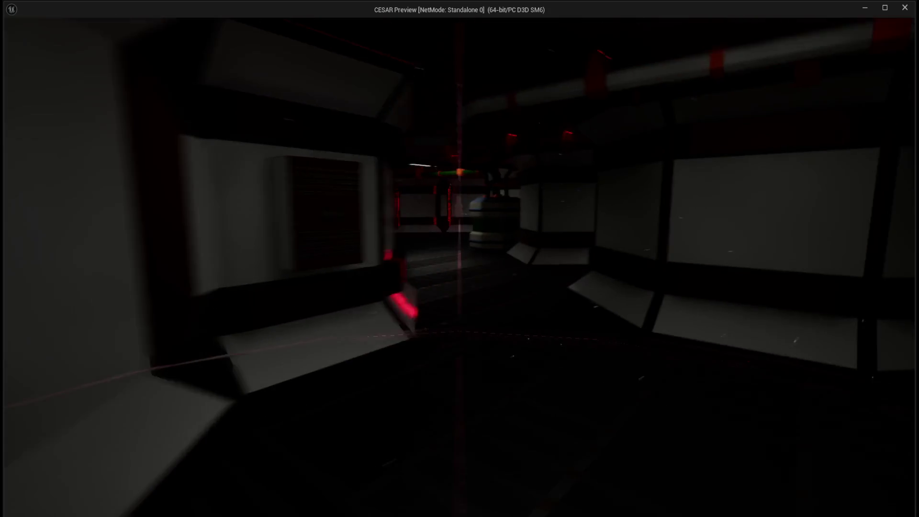
{"action": "key", "text": "w"}
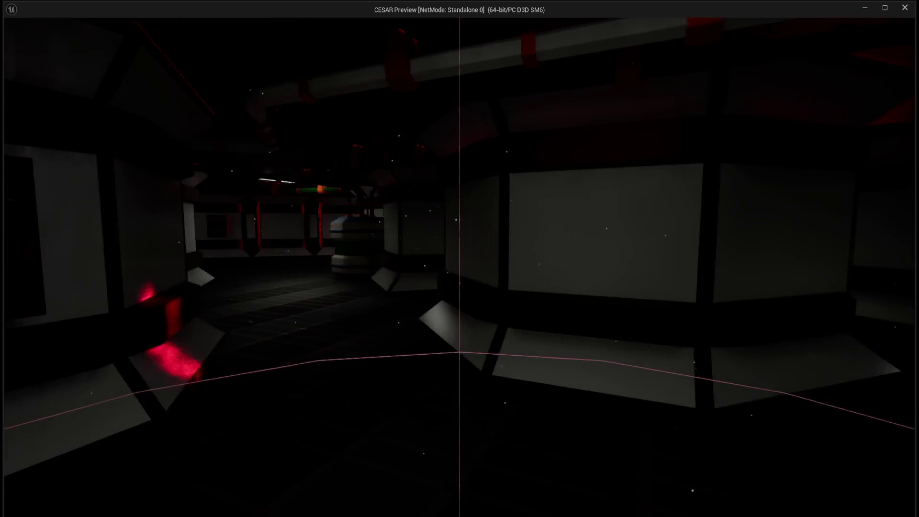
{"action": "key", "text": "w"}
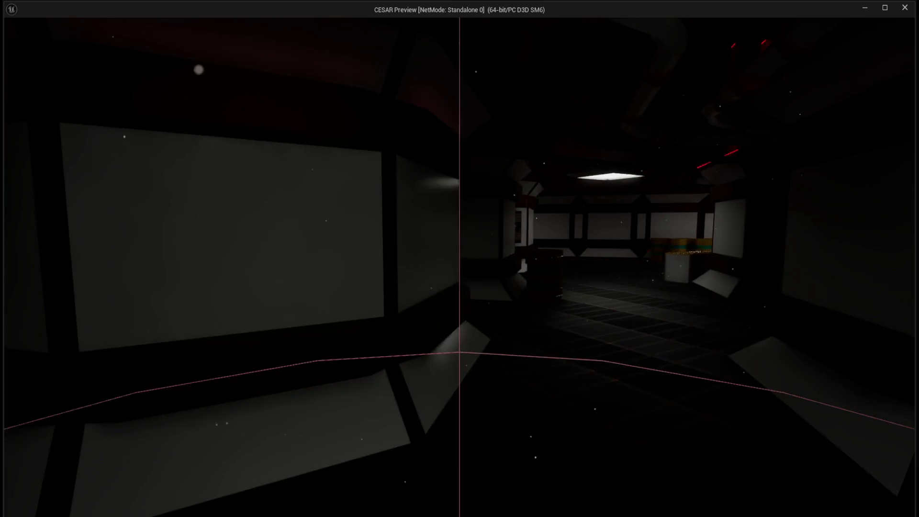
{"action": "key", "text": "w"}
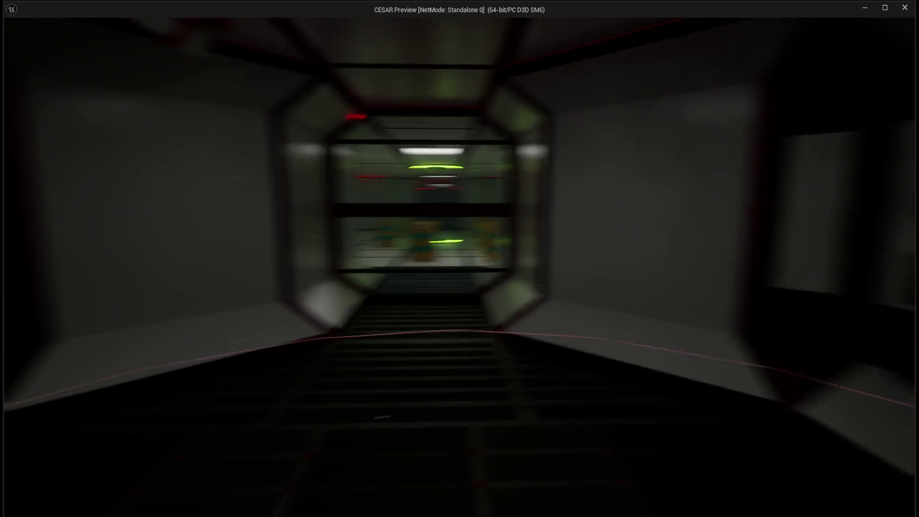
{"action": "key", "text": "w"}
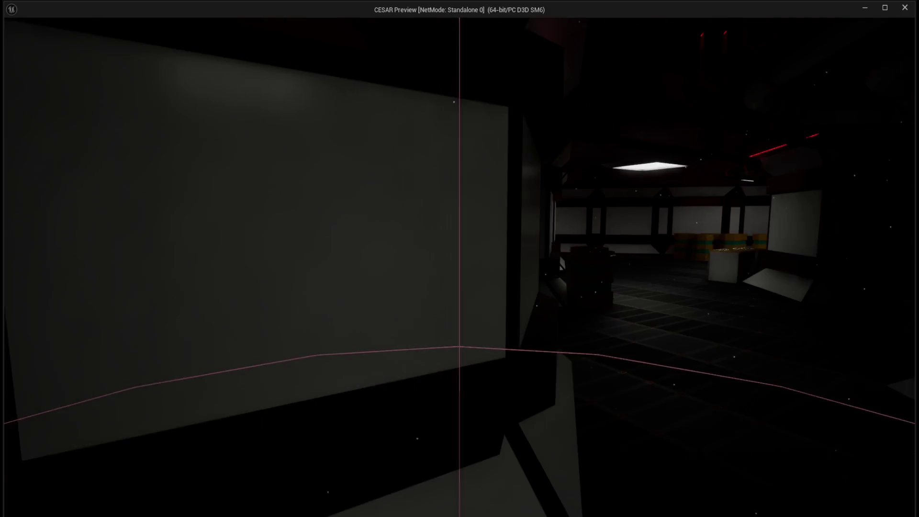
{"action": "key", "text": "w"}
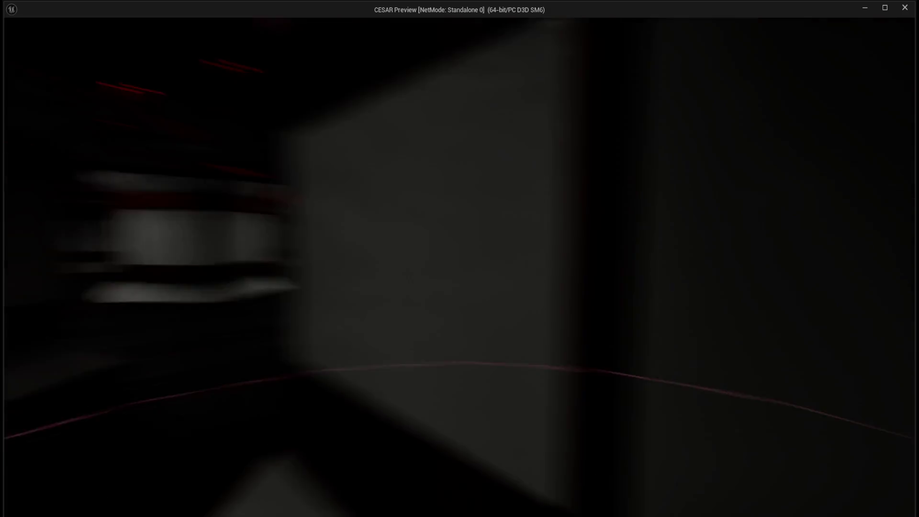
{"action": "key", "text": "w"}
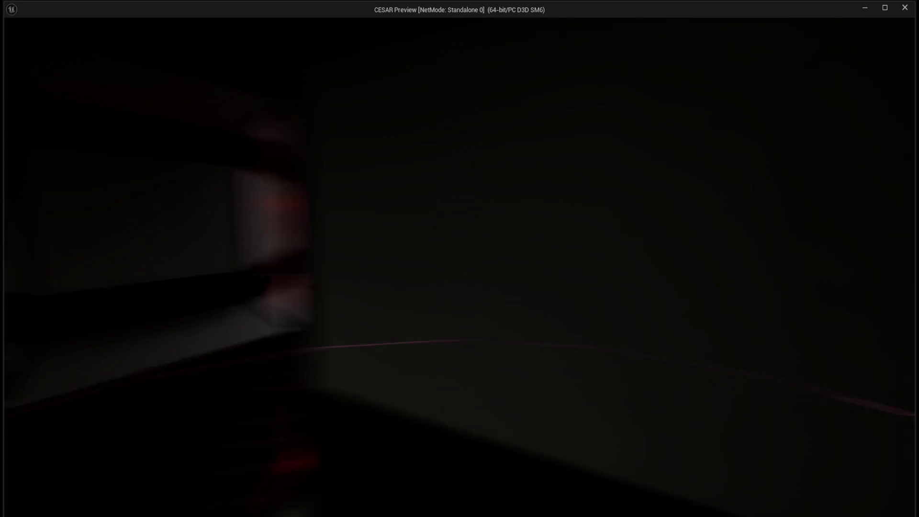
- Walk along the lit corridor past the crate toward the red-lit pod, listening for the robot
{"action": "key", "text": "w"}
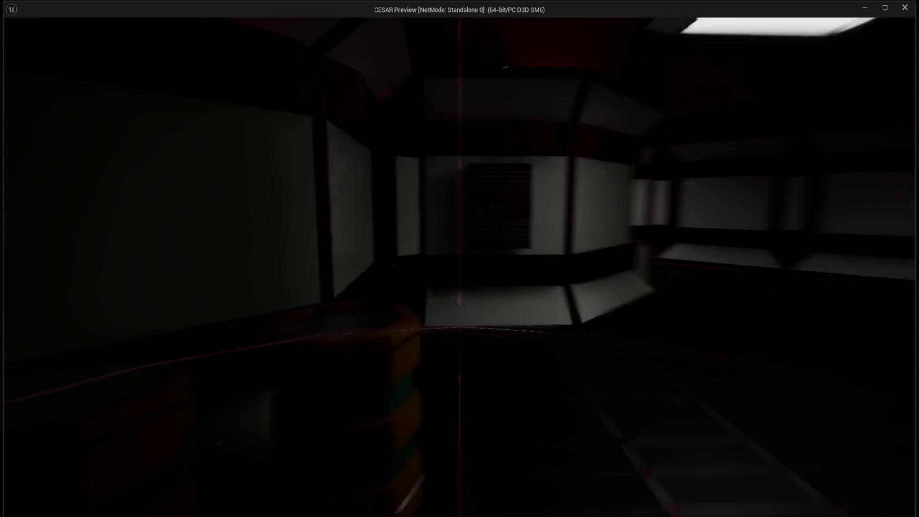
{"action": "key", "text": "w"}
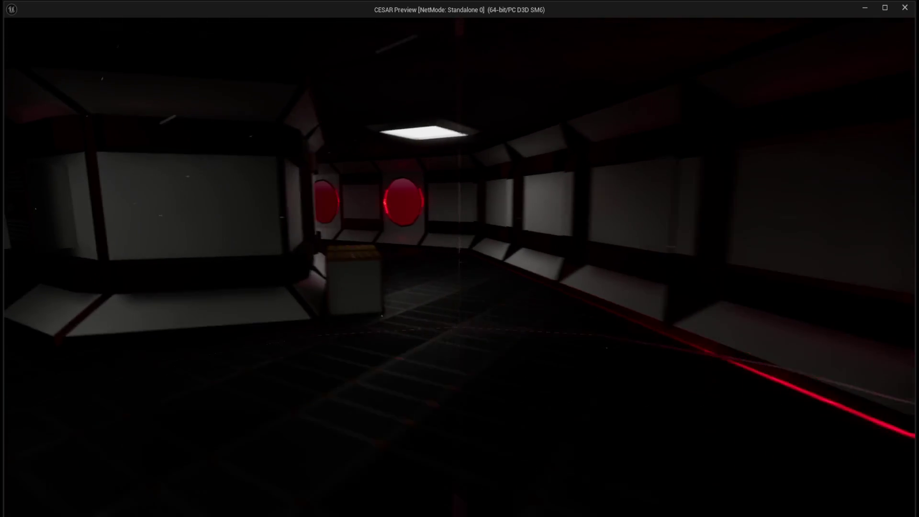
{"action": "key", "text": "w"}
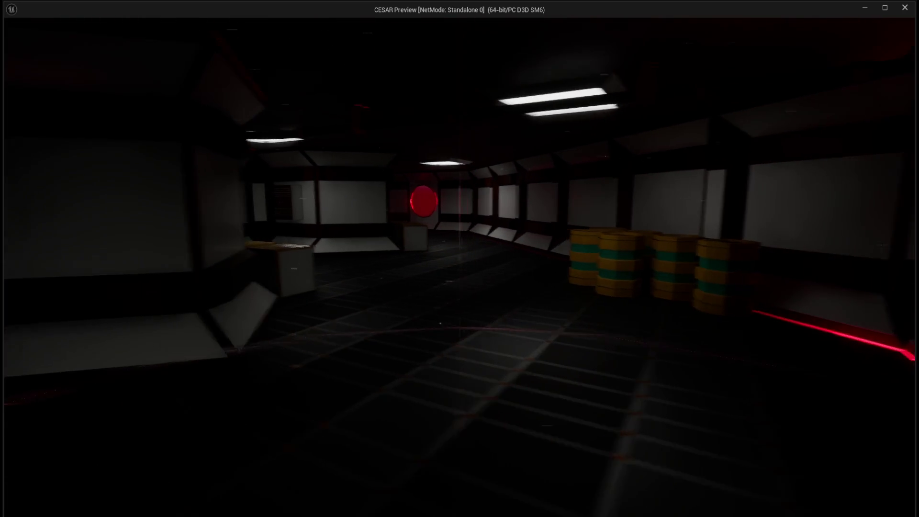
{"action": "key", "text": "w"}
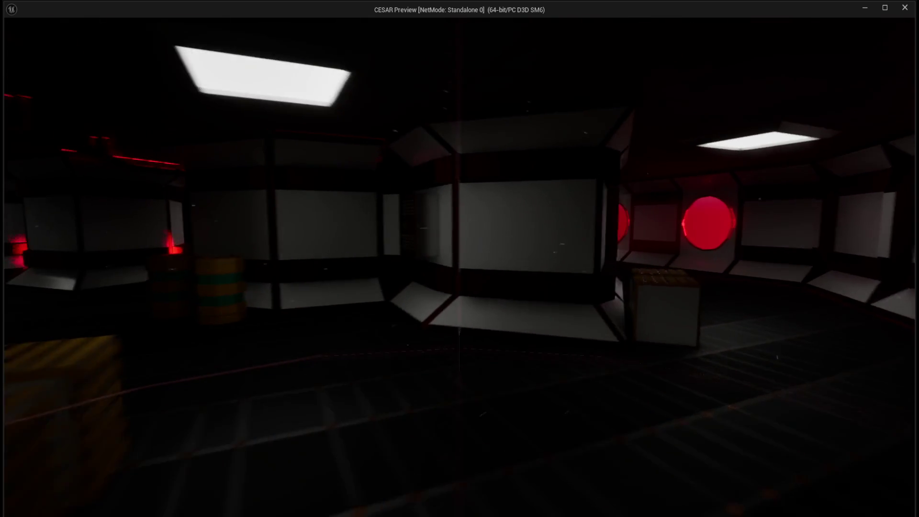
{"action": "key", "text": "w"}
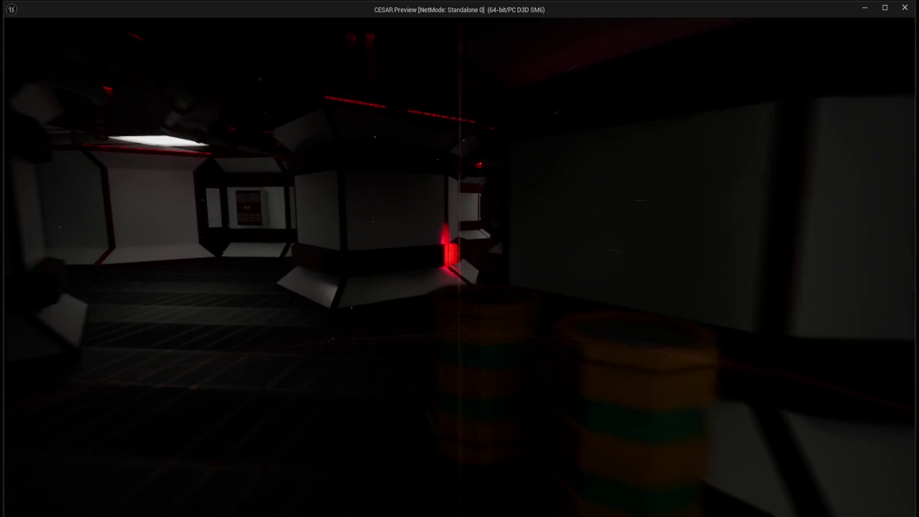
{"action": "key", "text": "w"}
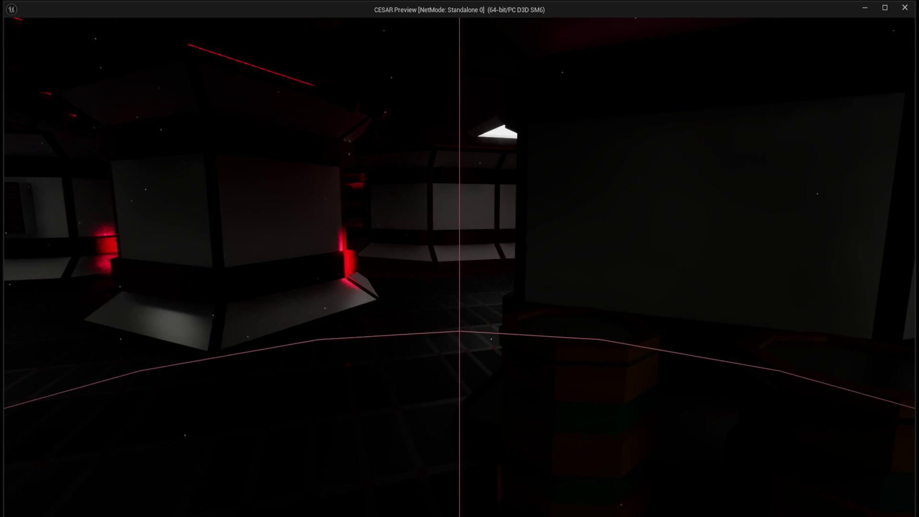
{"action": "key", "text": "w"}
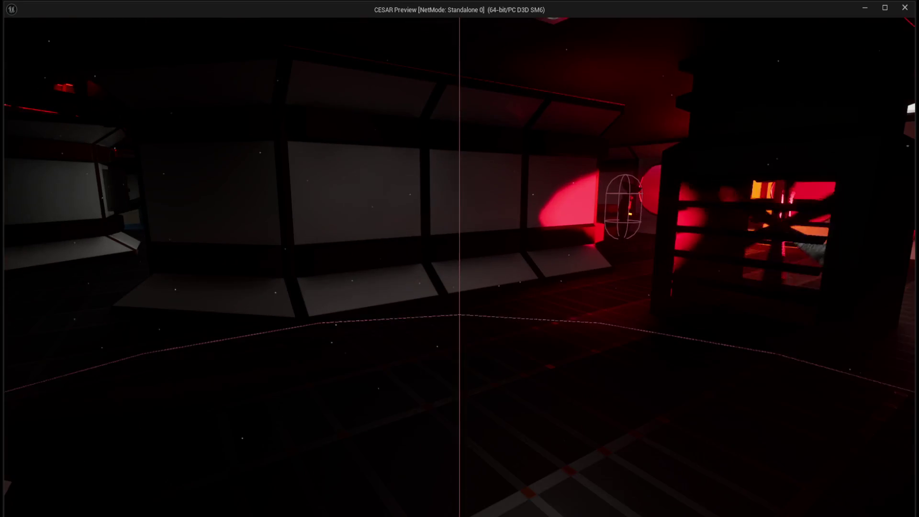
{"action": "key", "text": "w"}
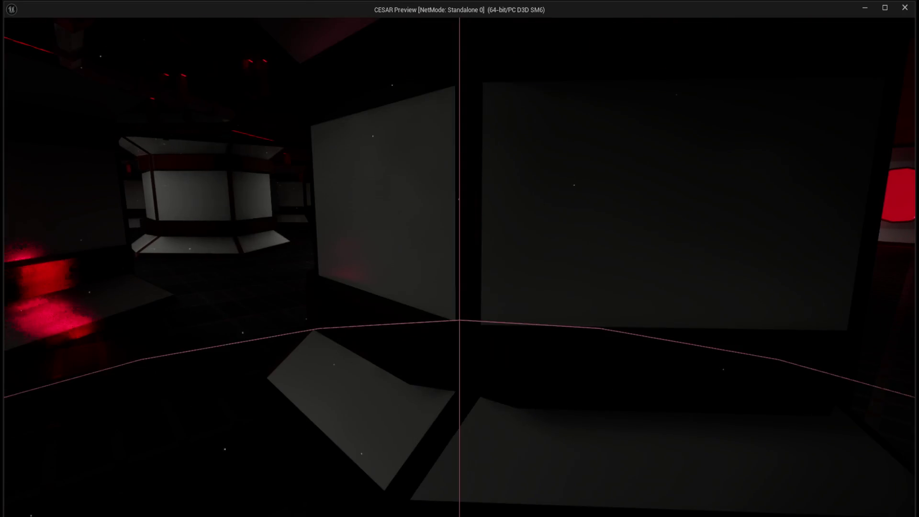
{"action": "key", "text": "d"}
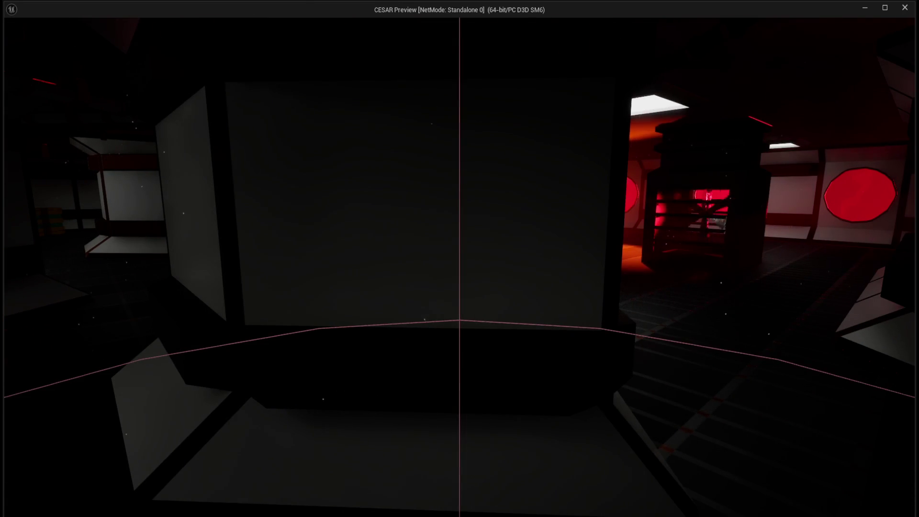
{"action": "key", "text": "a"}
{"action": "key", "text": "w"}
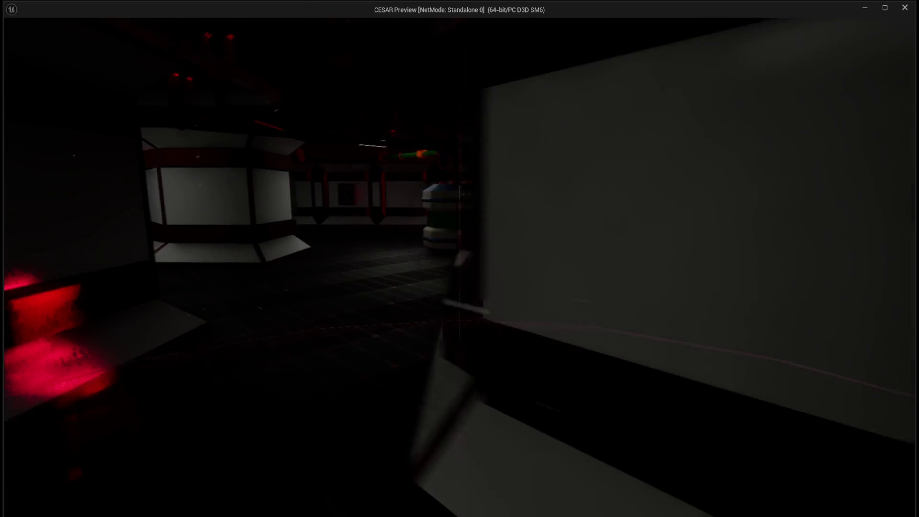
{"action": "key", "text": "d"}
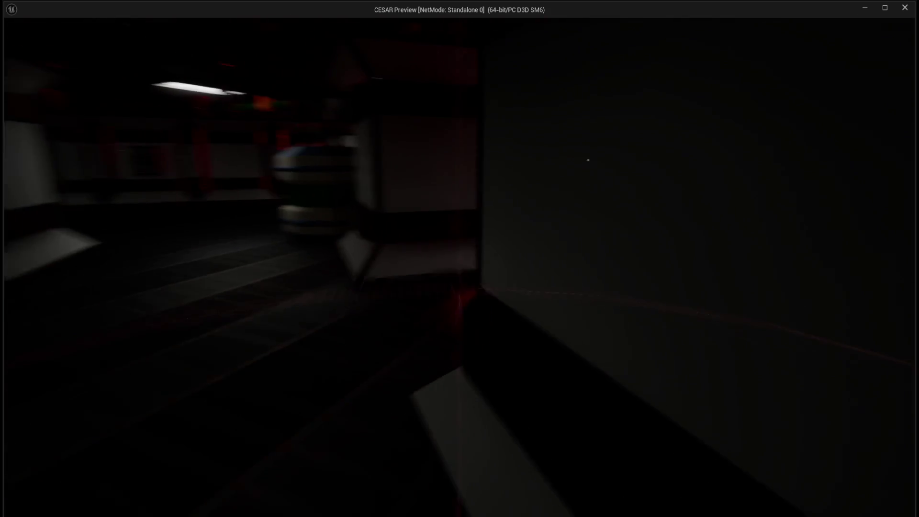
{"action": "key", "text": "a"}
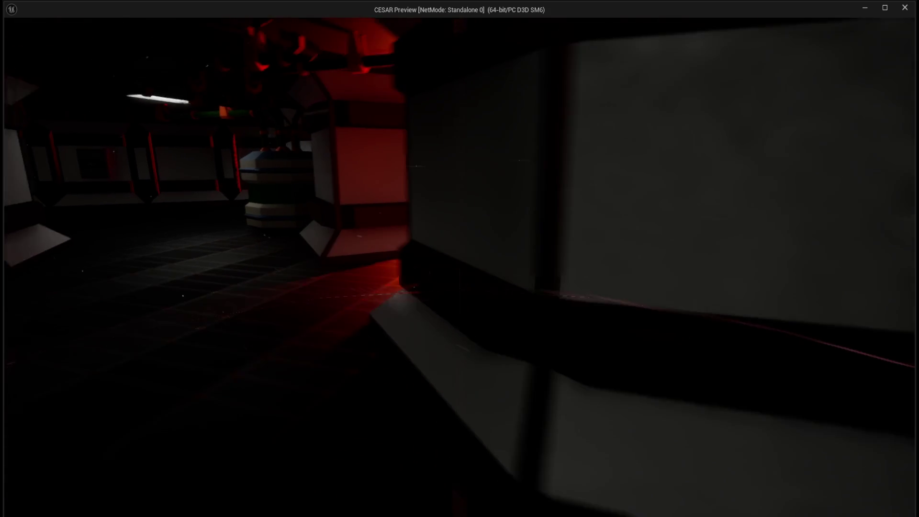
{"action": "key", "text": "d"}
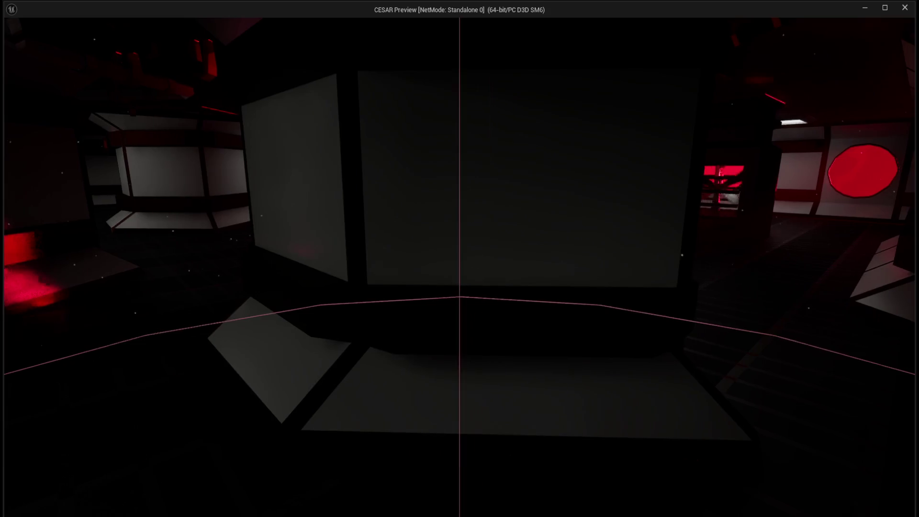
- Walk through the green-lit barrel room and on through the grated corridor
{"action": "key", "text": "w"}
{"action": "key", "text": "w"}
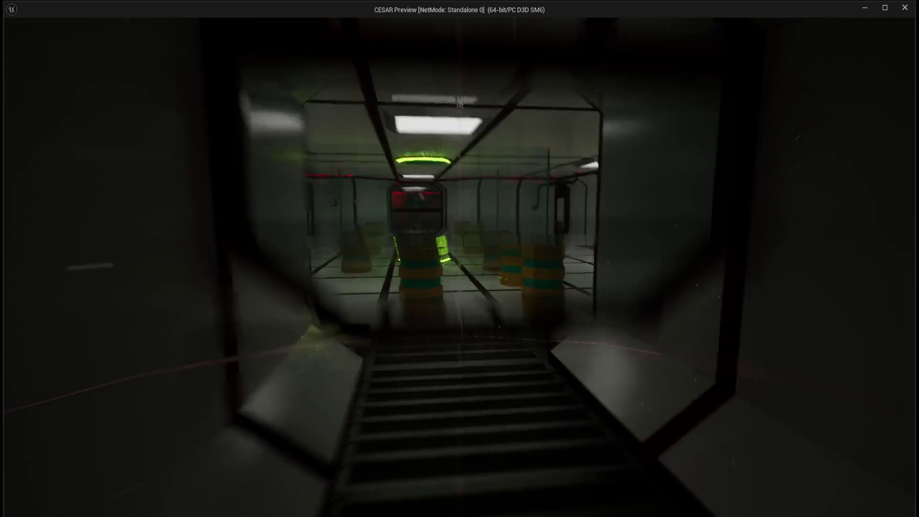
{"action": "key", "text": "w"}
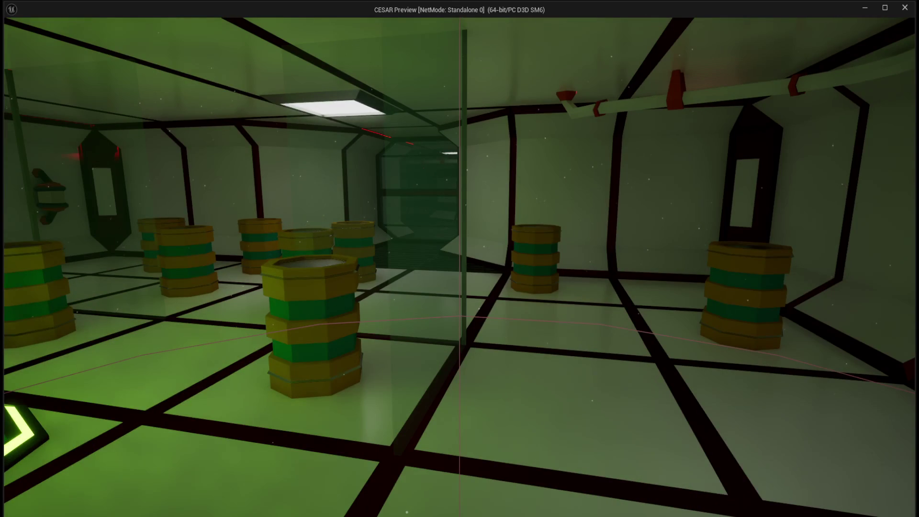
{"action": "key", "text": "w"}
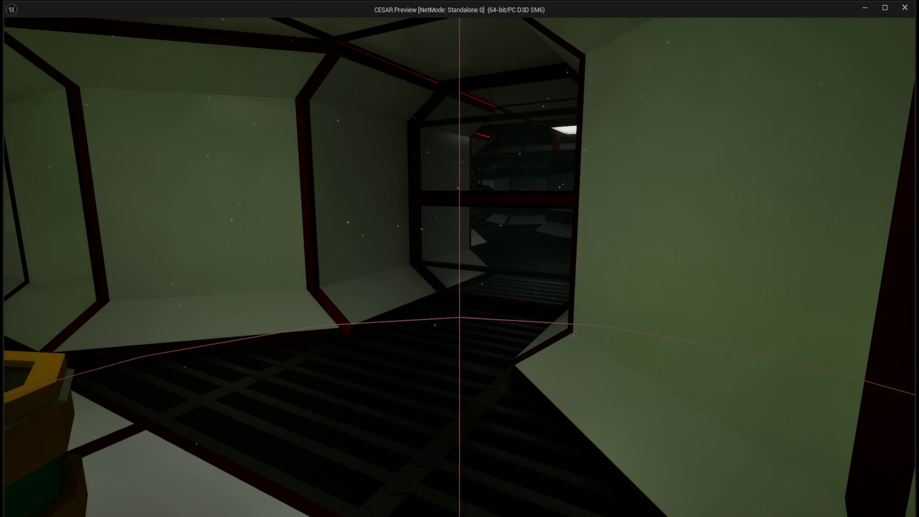
{"action": "key", "text": "w"}
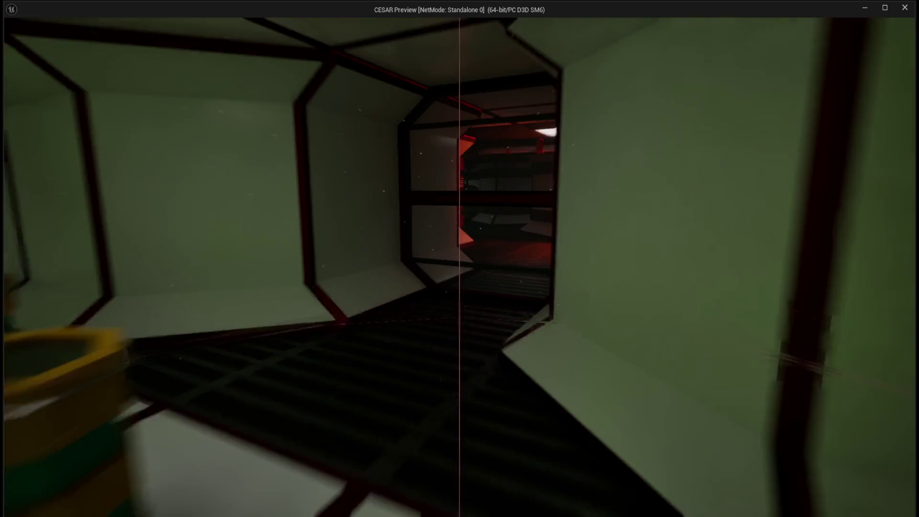
{"action": "key", "text": "s"}
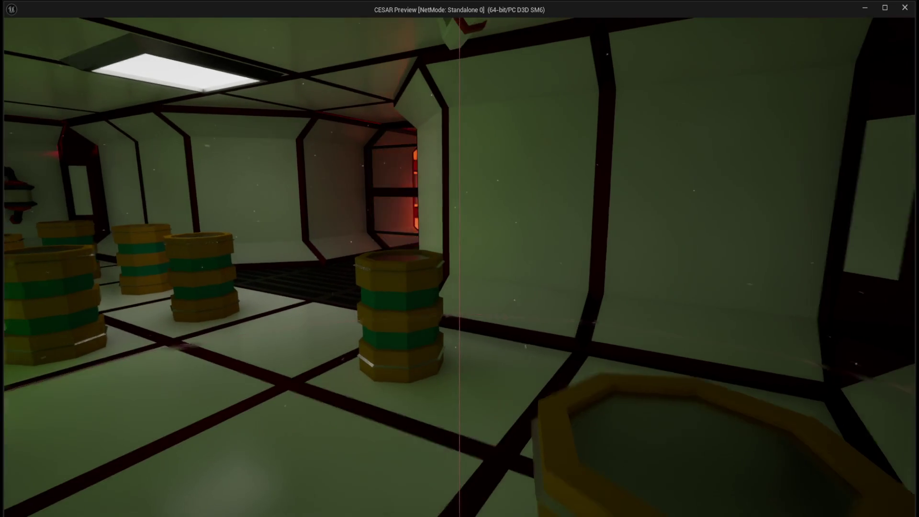
{"action": "key", "text": "w"}
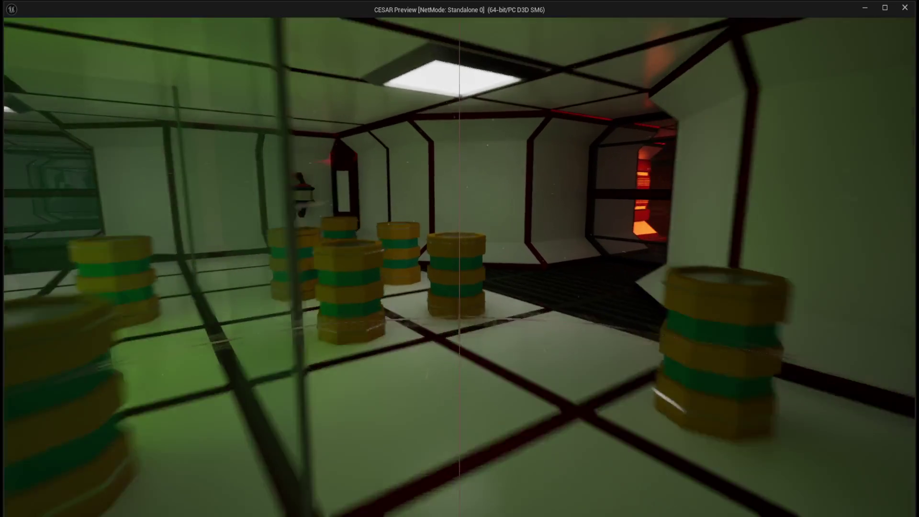
{"action": "key", "text": "s"}
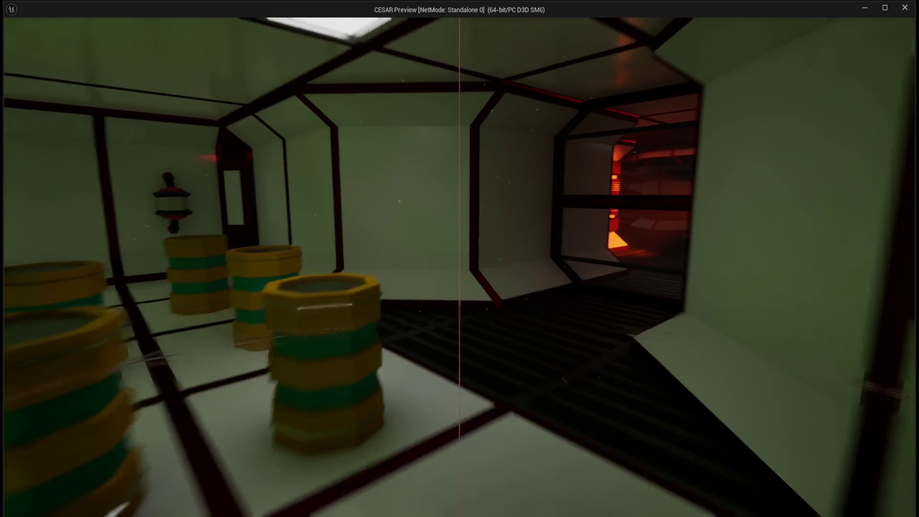
{"action": "key", "text": "w"}
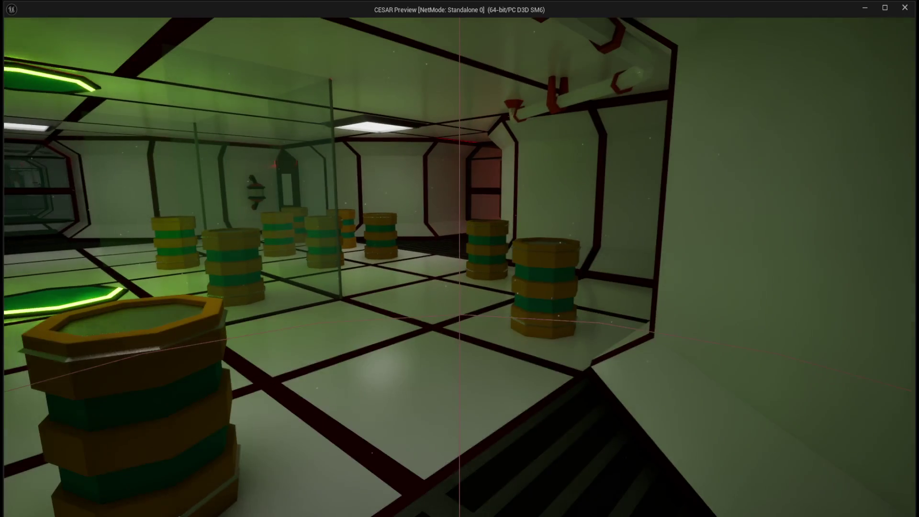
{"action": "key", "text": "w"}
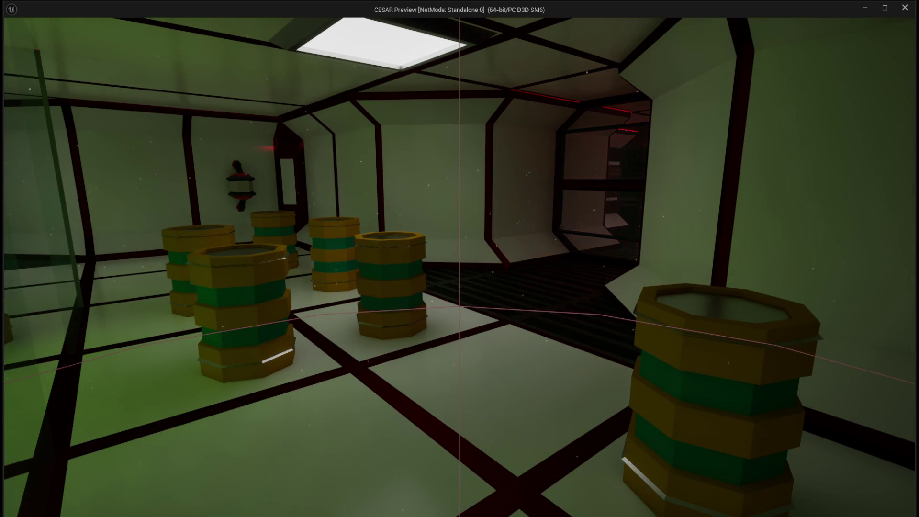
{"action": "key", "text": "w"}
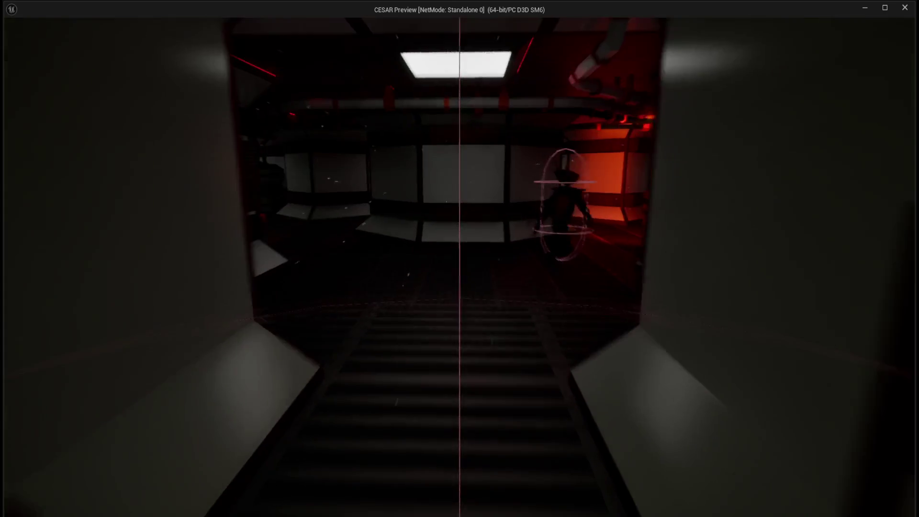
- Follow the walking robot past the barrels into the white corridor, then exit with Esc
{"action": "key", "text": "w"}
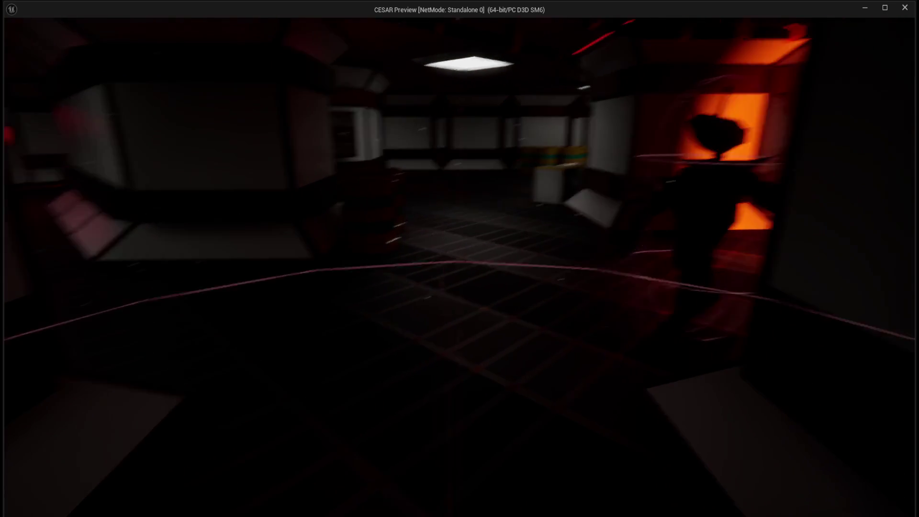
{"action": "key", "text": "w"}
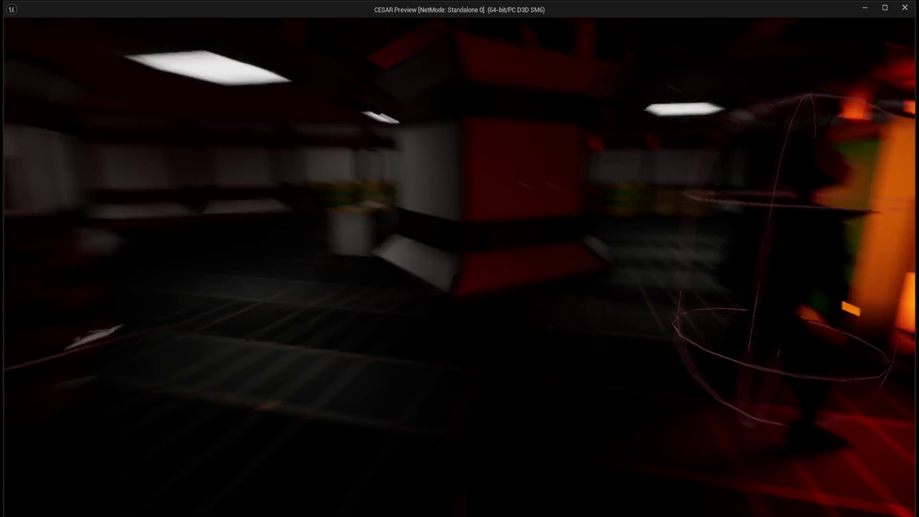
{"action": "key", "text": "w"}
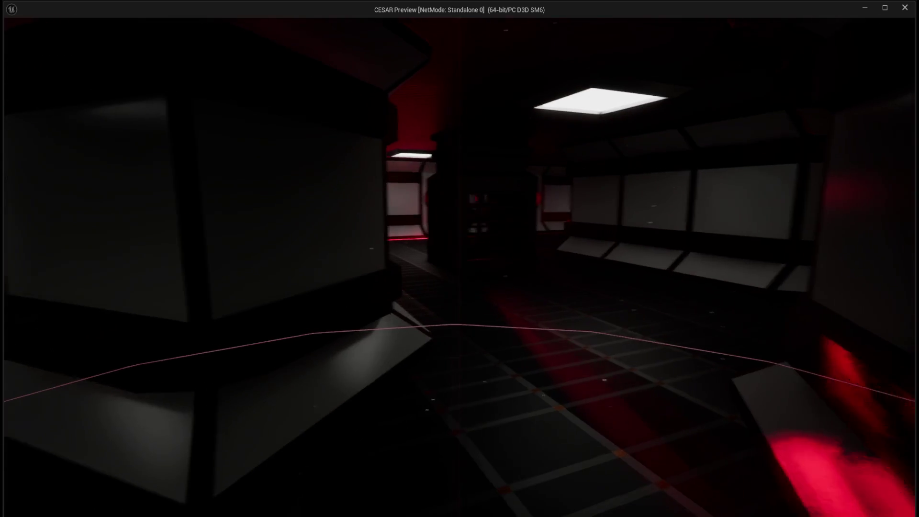
{"action": "key", "text": "w"}
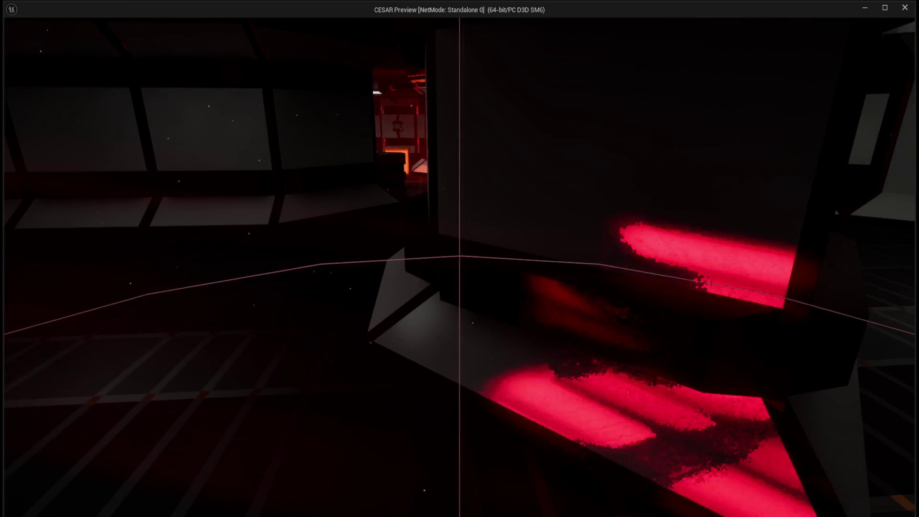
{"action": "key", "text": "w"}
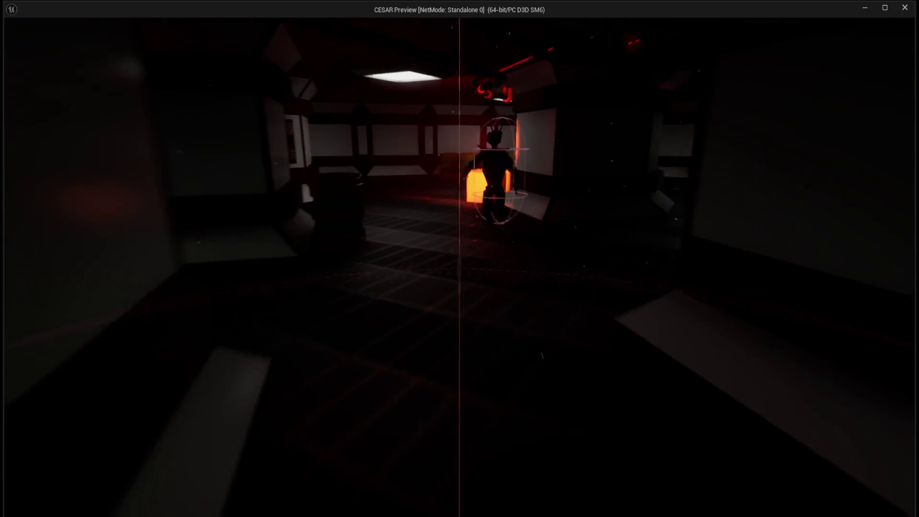
{"action": "key", "text": "w"}
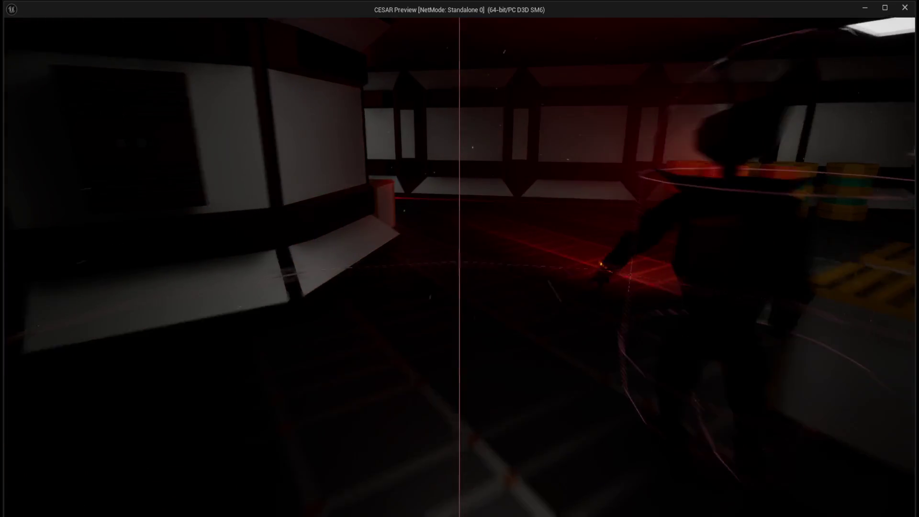
{"action": "key", "text": "w"}
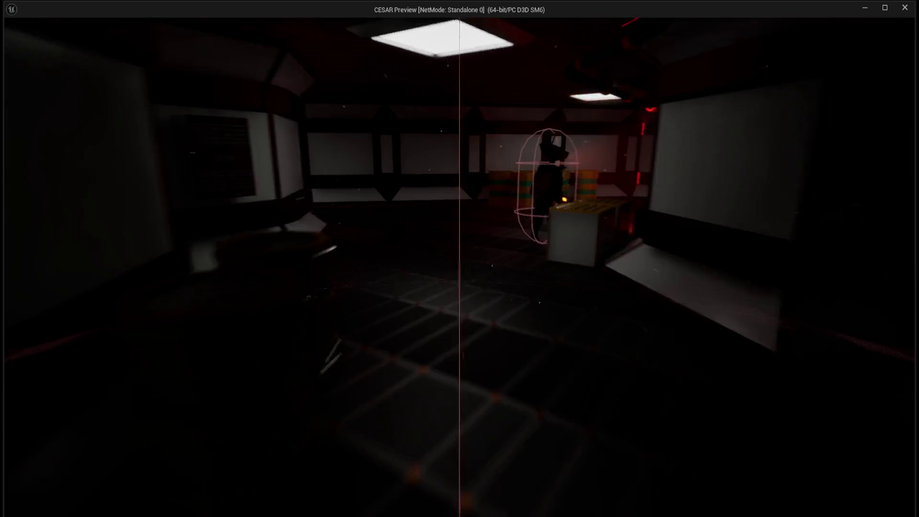
{"action": "key", "text": "w"}
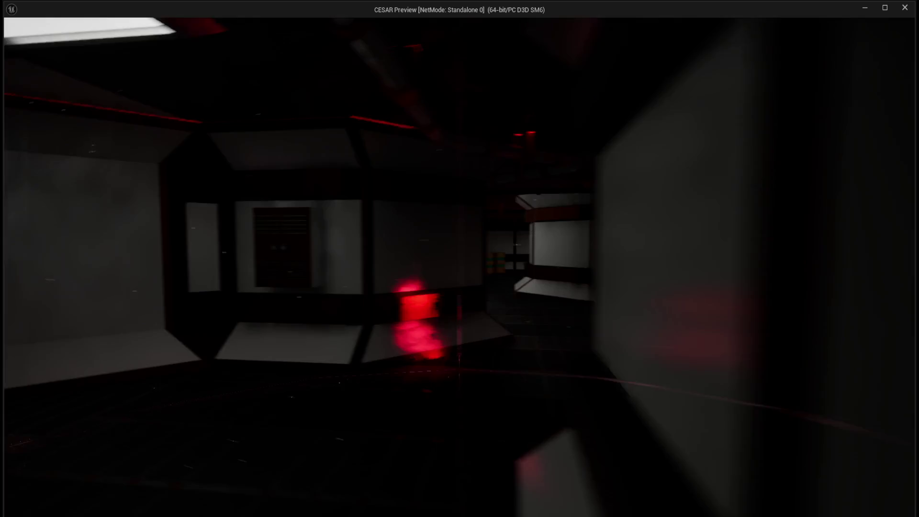
{"action": "key", "text": "w"}
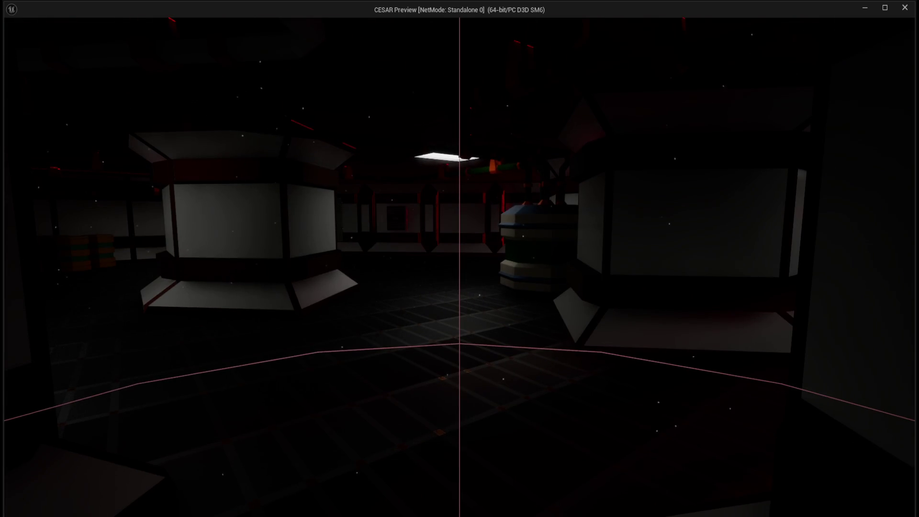
{"action": "key", "text": "w"}
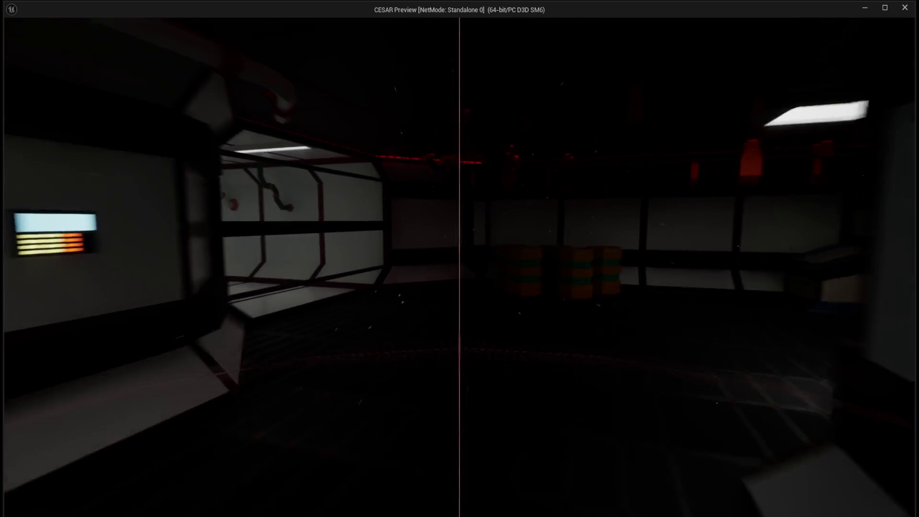
{"action": "key", "text": "w"}
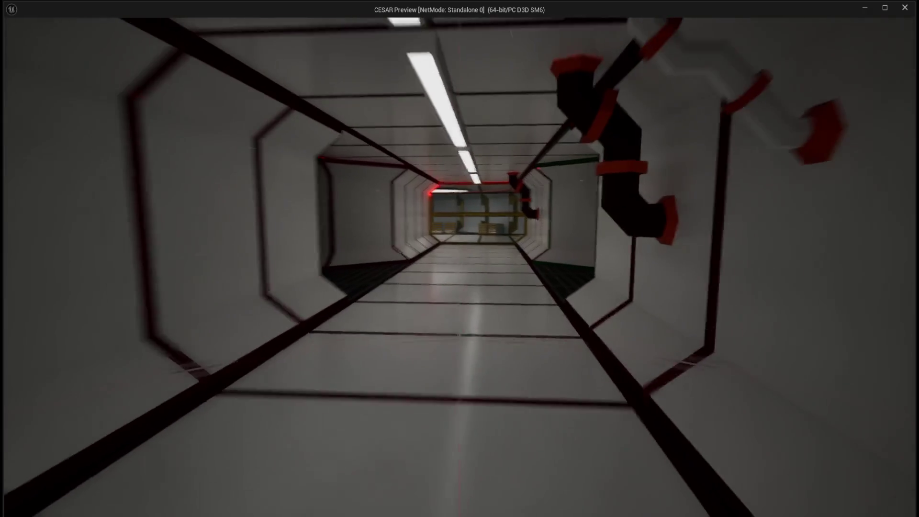
{"action": "key", "text": "Escape"}
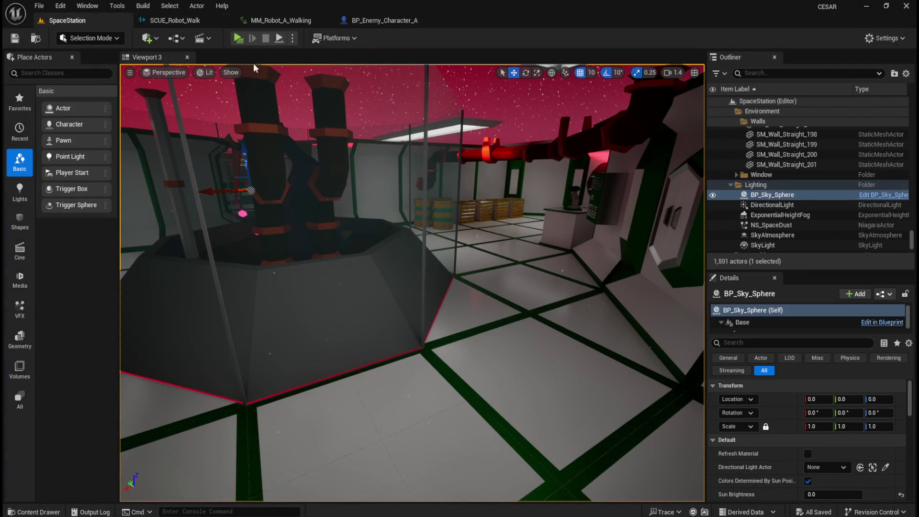
- Open ATT_Robot_walk under Audio > Attenuation, set Falloff Distance 2500, and relaunch from SpaceStation
{"action": "key", "text": "ctrl+space"}
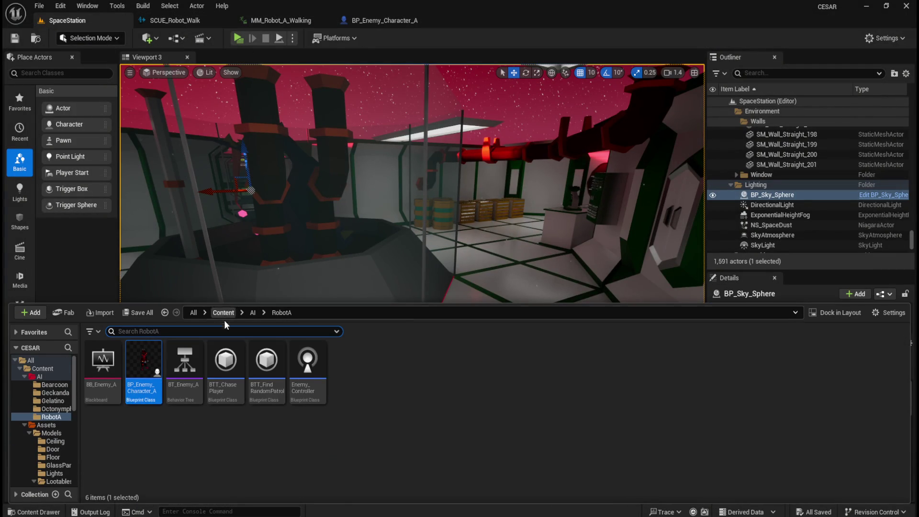
{"action": "left_click", "coordinate": [223, 313]}
{"action": "left_click", "coordinate": [147, 364]}
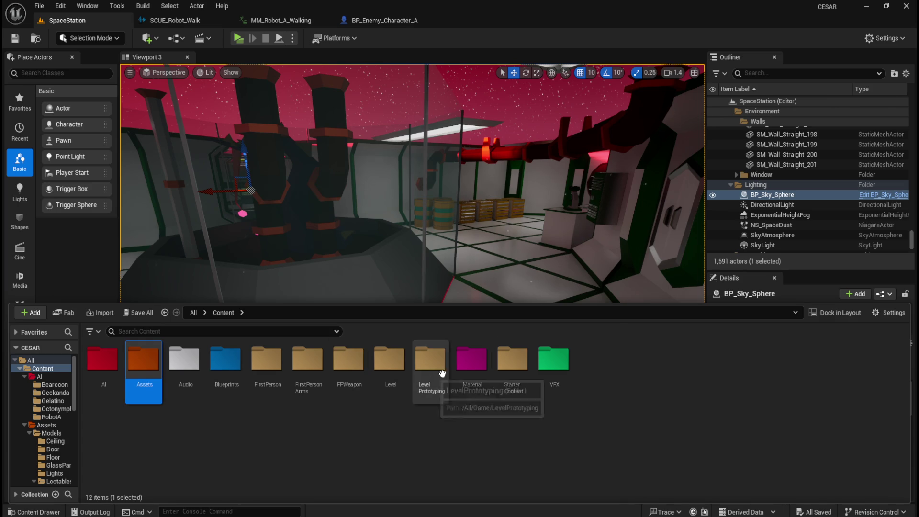
{"action": "double_click", "coordinate": [180, 363]}
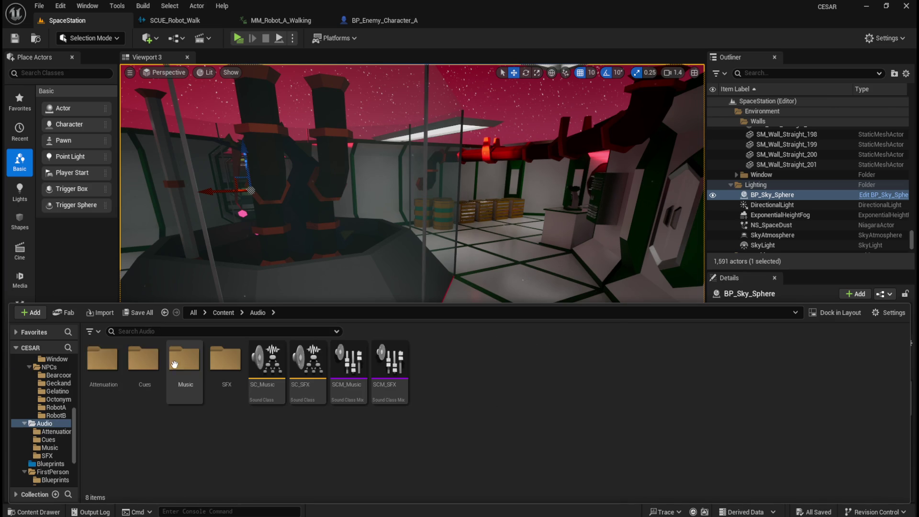
{"action": "double_click", "coordinate": [110, 365]}
{"action": "double_click", "coordinate": [110, 365]}
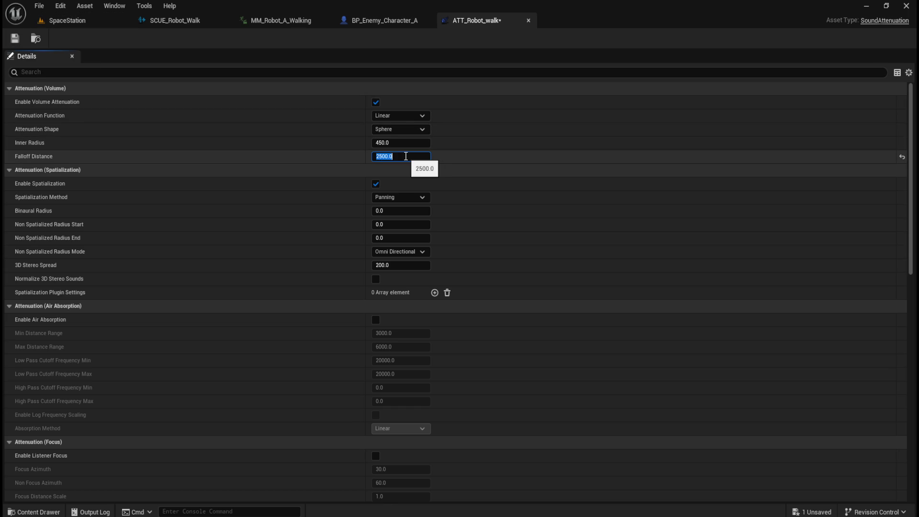
{"action": "left_click", "coordinate": [69, 20]}
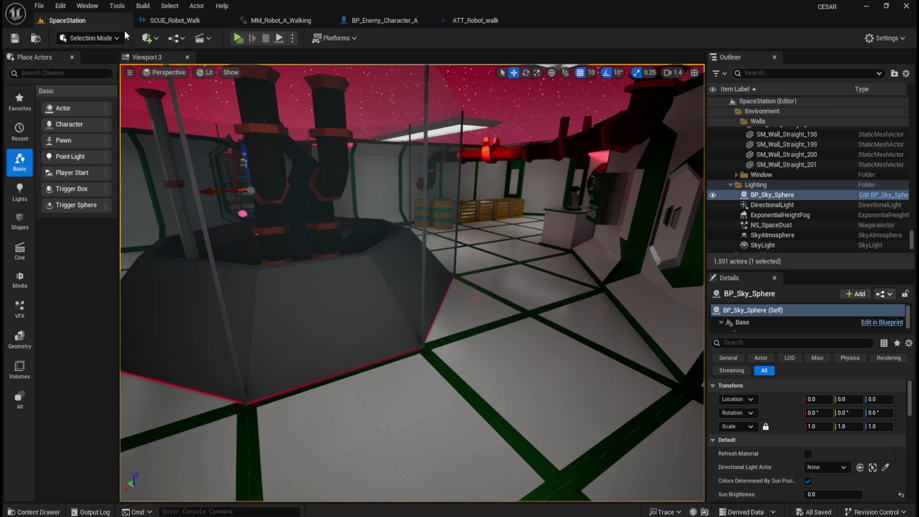
{"action": "left_click", "coordinate": [244, 40]}
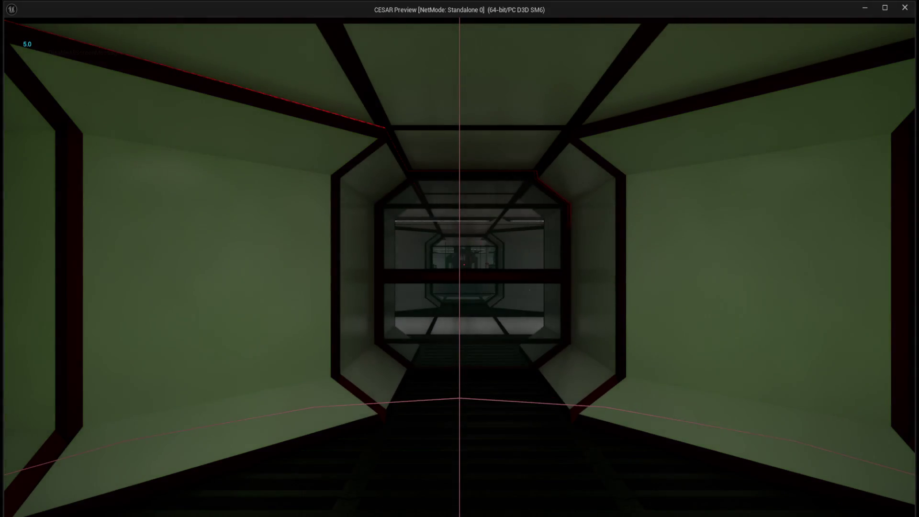
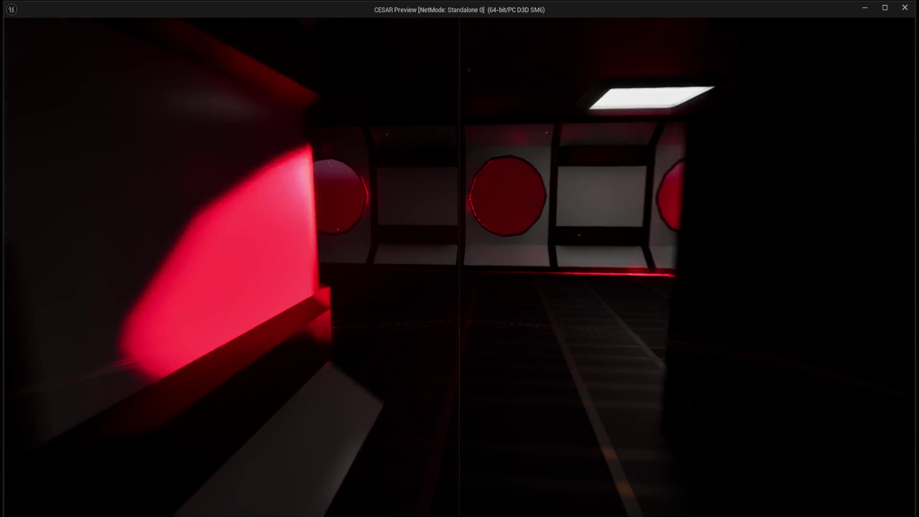
- Stop the game preview and move through MM_Robot_A_Walking and SCUE_Robot_Walk to the ATT_Robot_walk attenuation asset
{"action": "key", "text": "Escape"}
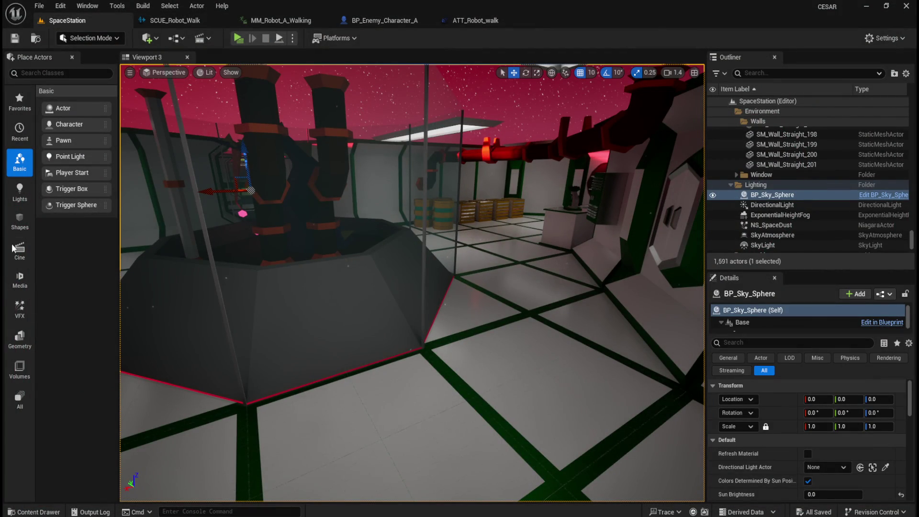
{"action": "left_click", "coordinate": [288, 20]}
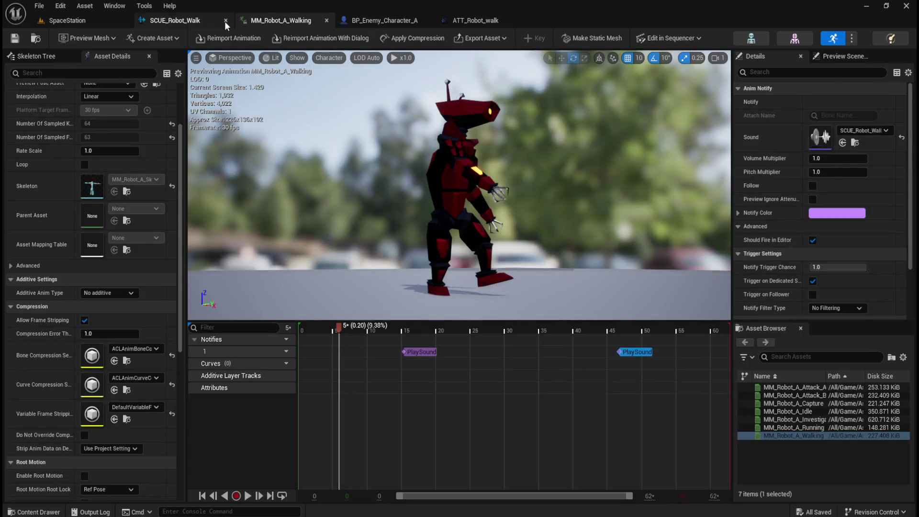
{"action": "left_click", "coordinate": [196, 21]}
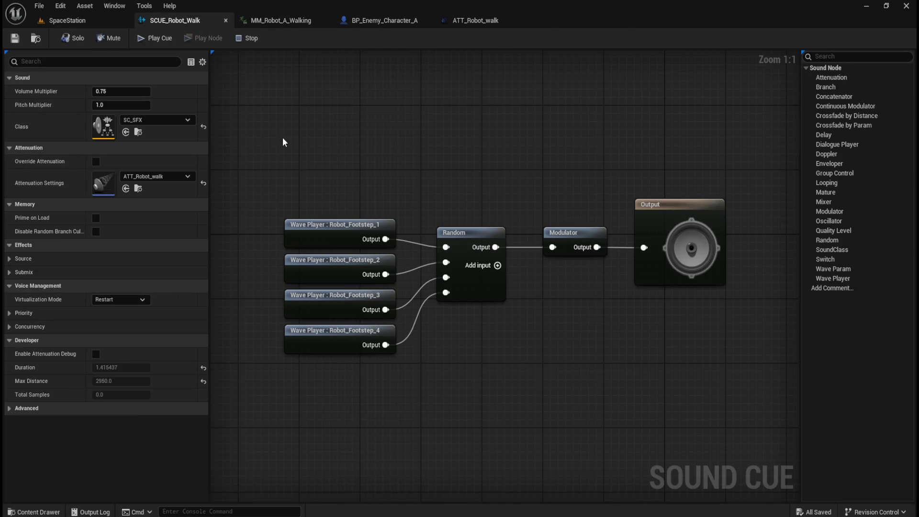
{"action": "left_click", "coordinate": [496, 27]}
{"action": "type", "text": "2750"}
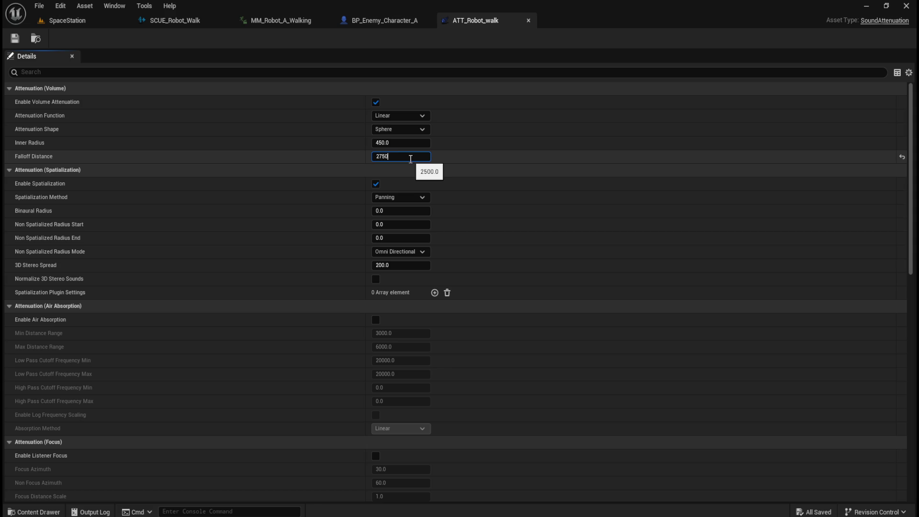
- Return to the SpaceStation level and start the game preview to test footsteps at 2750 falloff
{"action": "left_click", "coordinate": [70, 27]}
{"action": "left_click", "coordinate": [235, 39]}
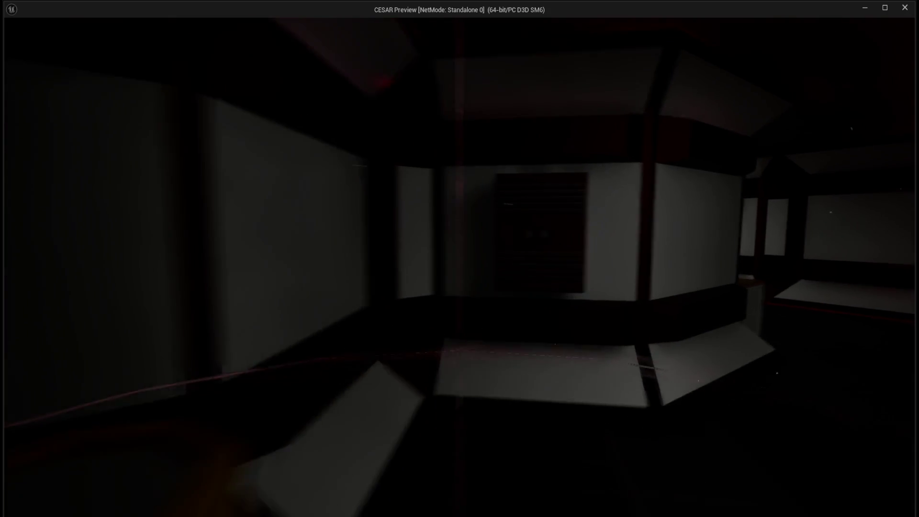
- Play-test the SpaceStation level again, then go back to the ATT_Robot_walk attenuation asset
{"action": "key", "text": "Escape"}
{"action": "left_click", "coordinate": [238, 39]}
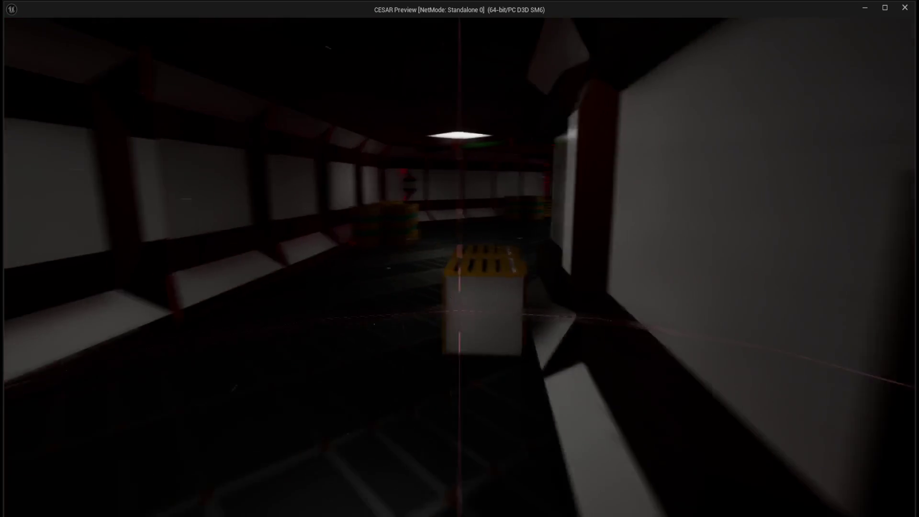
{"action": "key", "text": "Escape"}
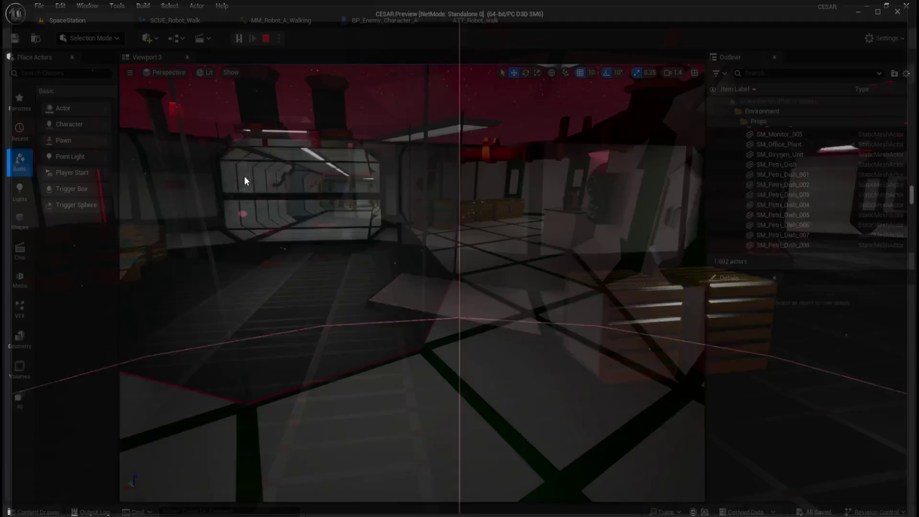
{"action": "left_click_drag", "start_coordinate": [425, 226], "coordinate": [423, 237]}
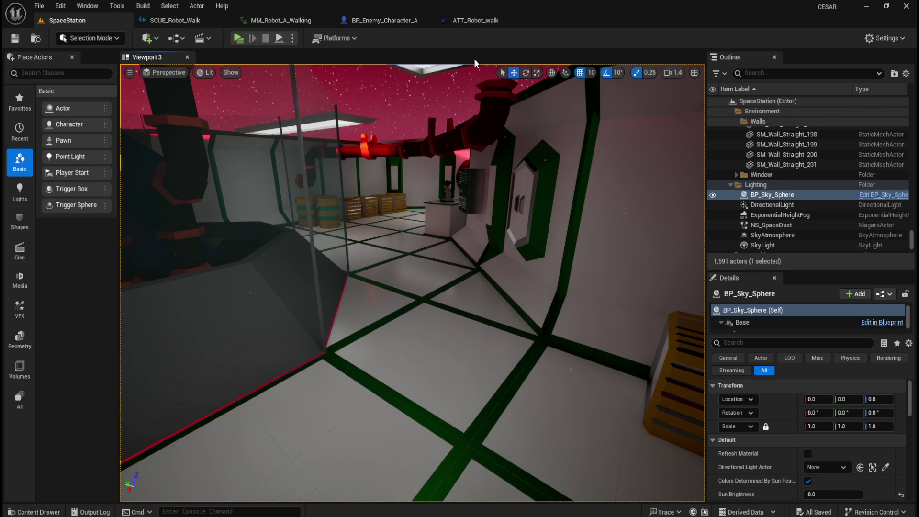
{"action": "left_click", "coordinate": [501, 27]}
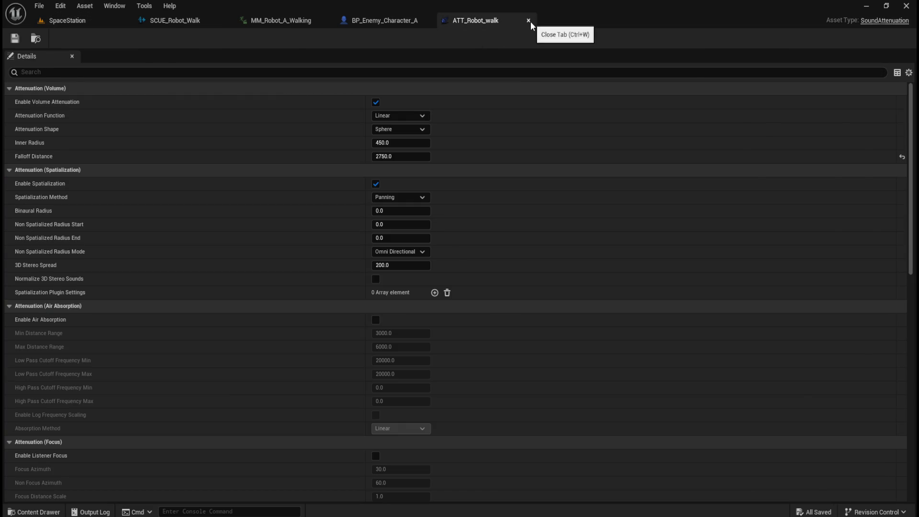
- Close ATT_Robot_walk, check SCUE_Robot_Walk, and play the MM_Robot_A_Walking animation preview
{"action": "left_click", "coordinate": [529, 20]}
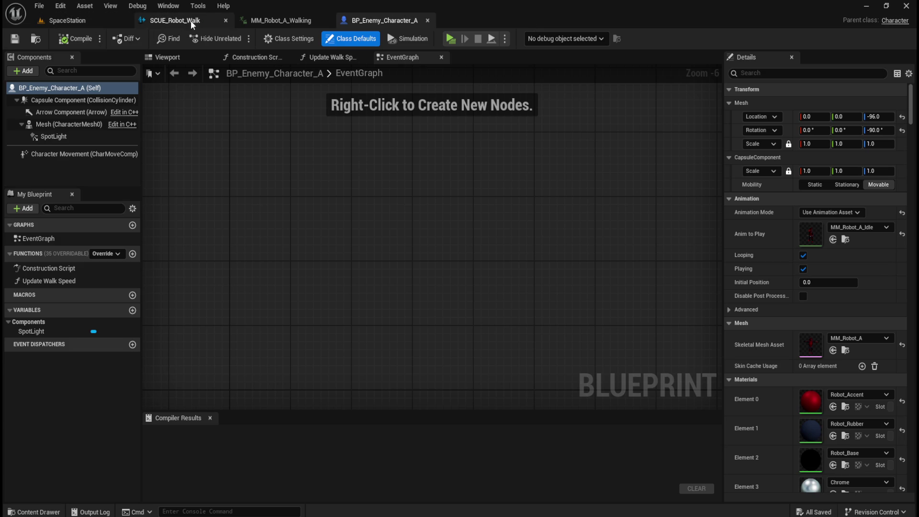
{"action": "left_click", "coordinate": [191, 20]}
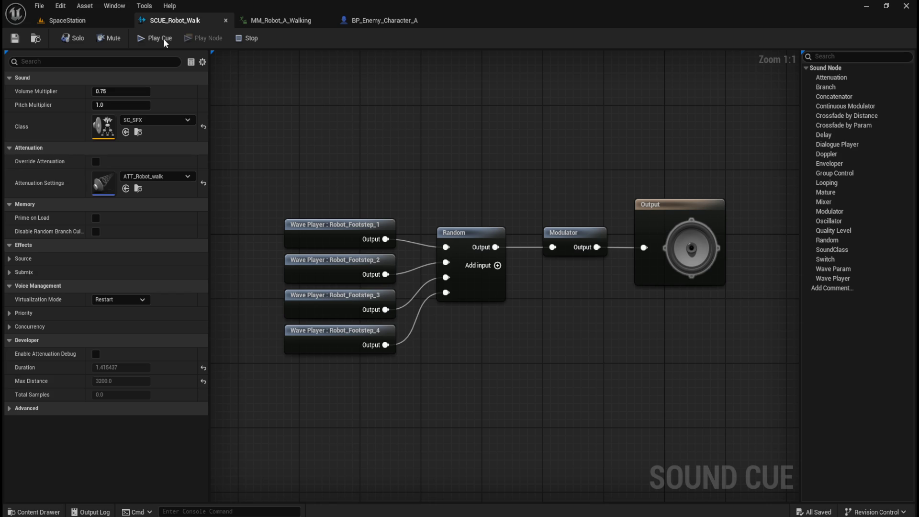
{"action": "left_click", "coordinate": [276, 22]}
{"action": "left_click", "coordinate": [248, 496]}
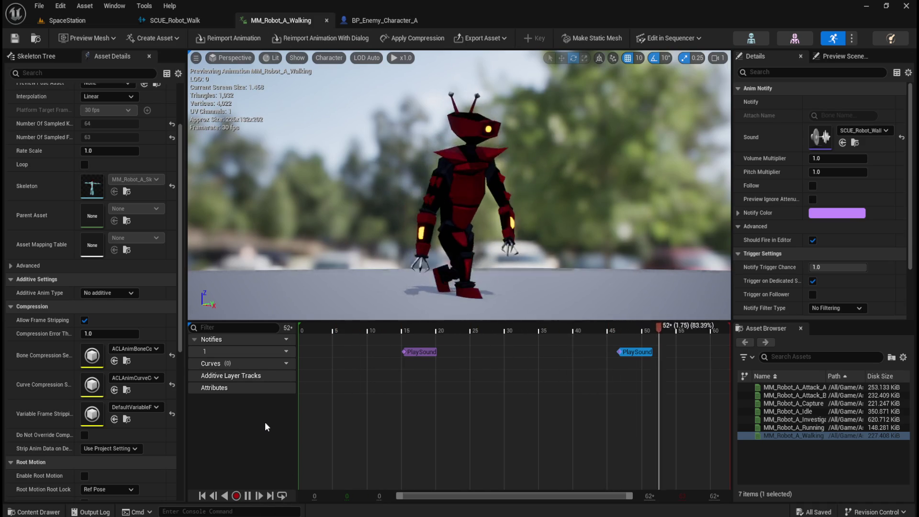
- Replay the walk animation and inspect a PlaySound notify, then launch the SpaceStation game preview
{"action": "left_click", "coordinate": [251, 496]}
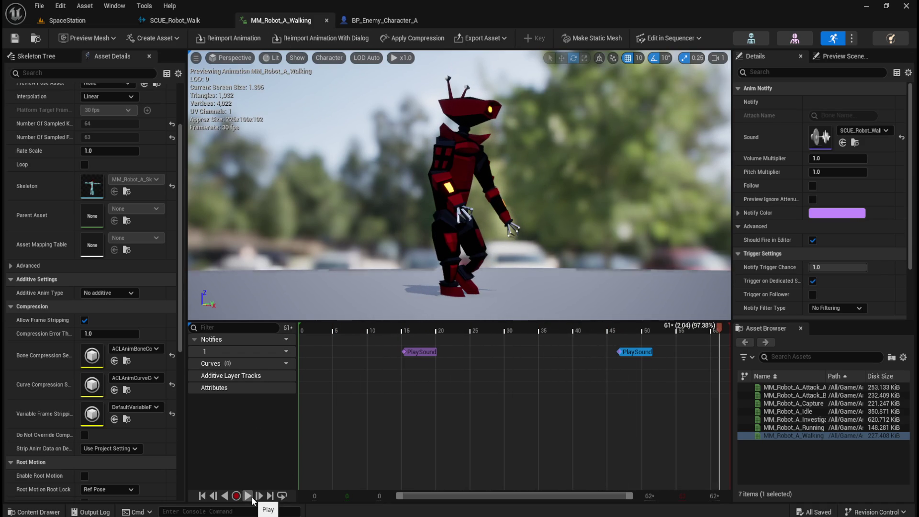
{"action": "left_click", "coordinate": [251, 496]}
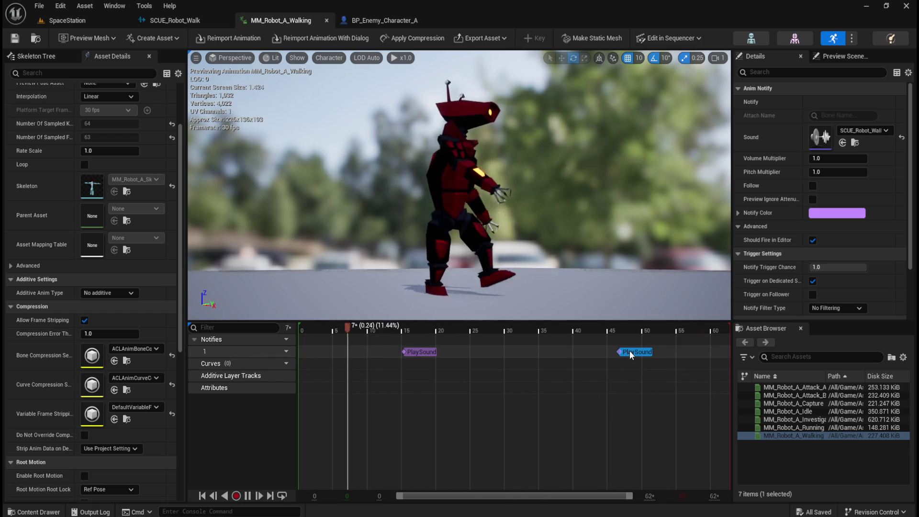
{"action": "left_click", "coordinate": [420, 351]}
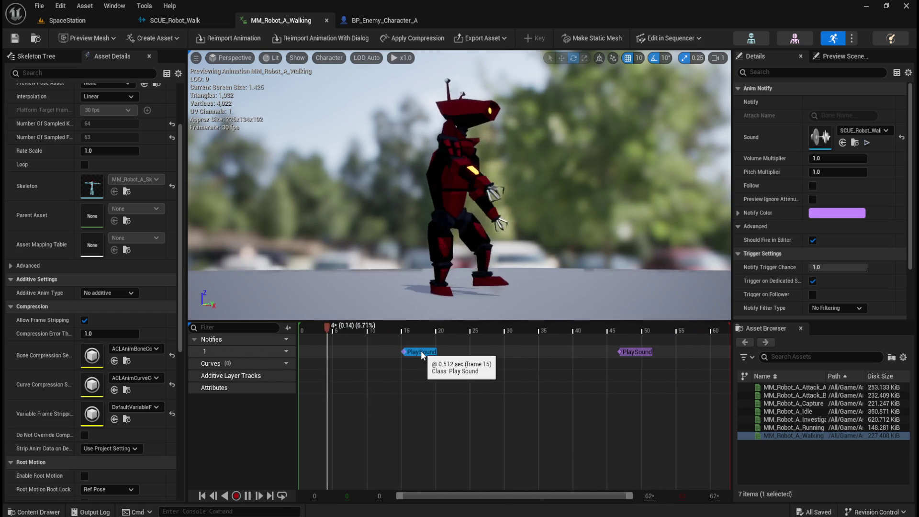
{"action": "left_click", "coordinate": [248, 498]}
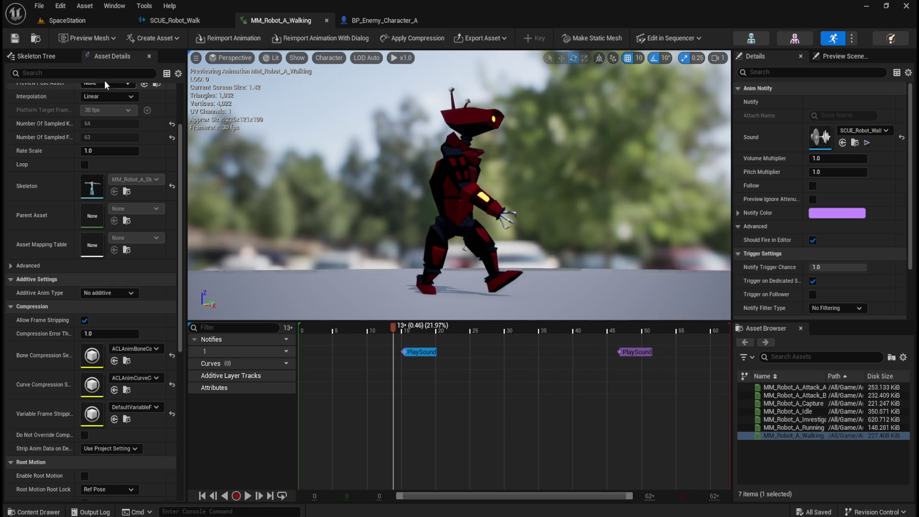
{"action": "left_click", "coordinate": [67, 20]}
{"action": "left_click", "coordinate": [237, 36]}
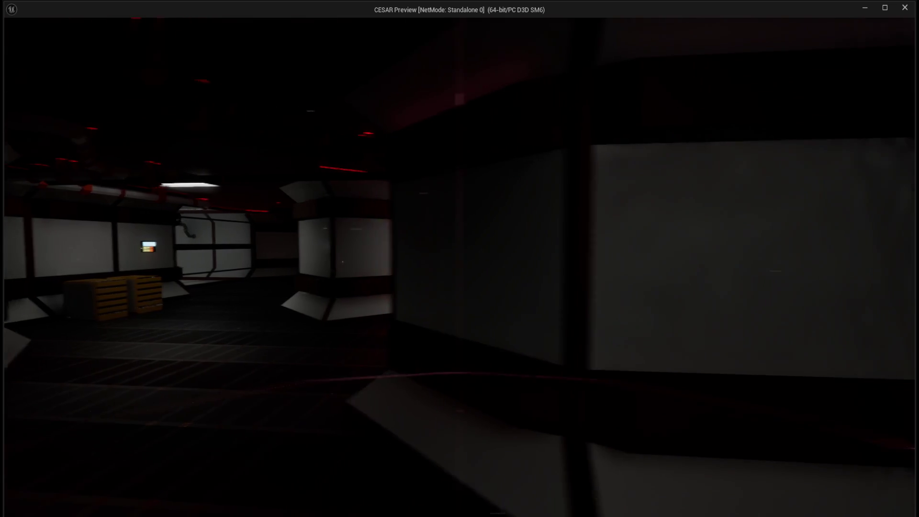
- Exit the game preview and close the MM_Robot_A_Walking animation editor
{"action": "key", "text": "Escape"}
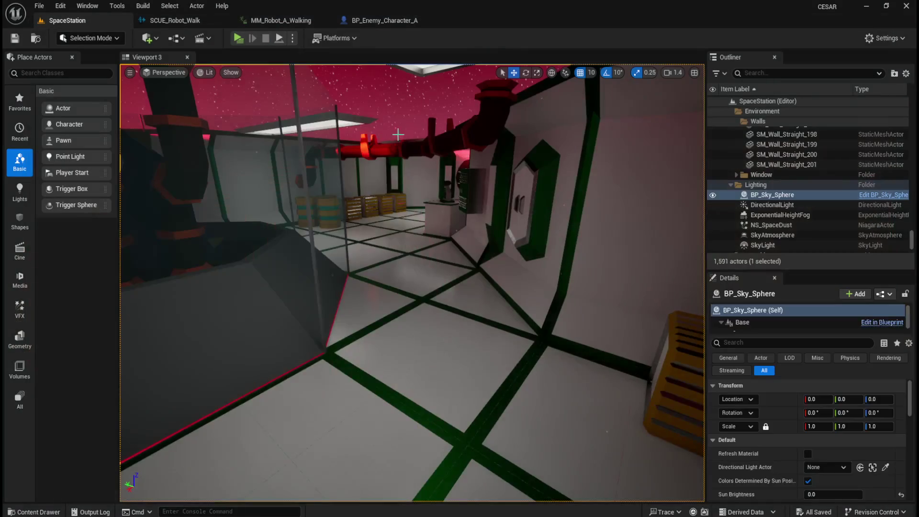
{"action": "left_click", "coordinate": [294, 20]}
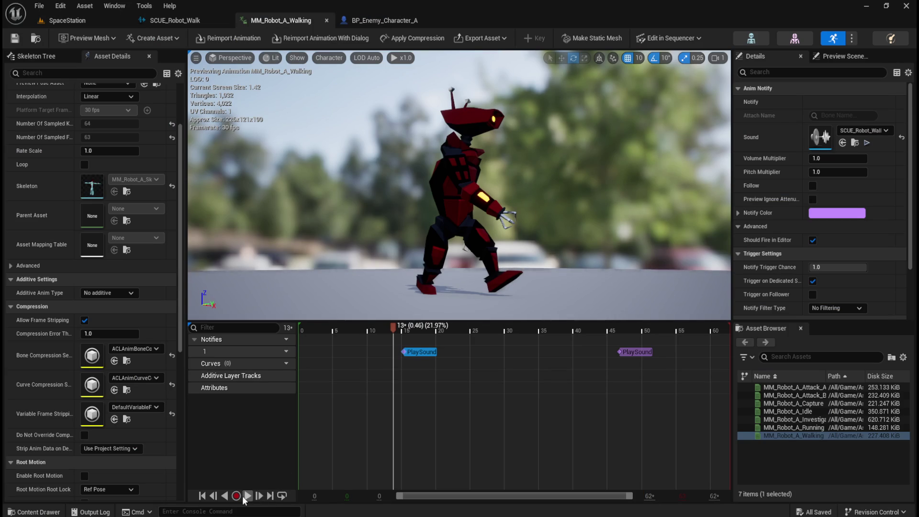
{"action": "left_click", "coordinate": [325, 22]}
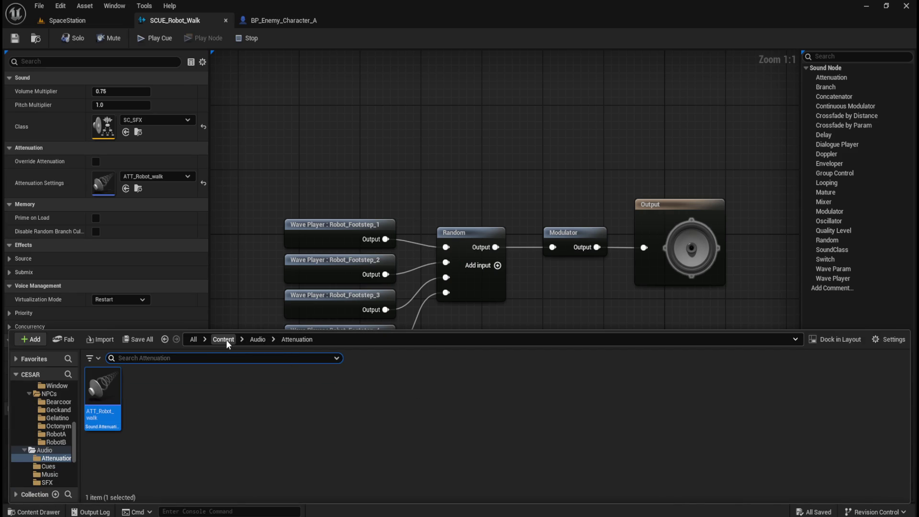
- Browse to Content > Assets > NPCs > RobotA and reopen MM_Robot_A_Walking
{"action": "left_click", "coordinate": [223, 340]}
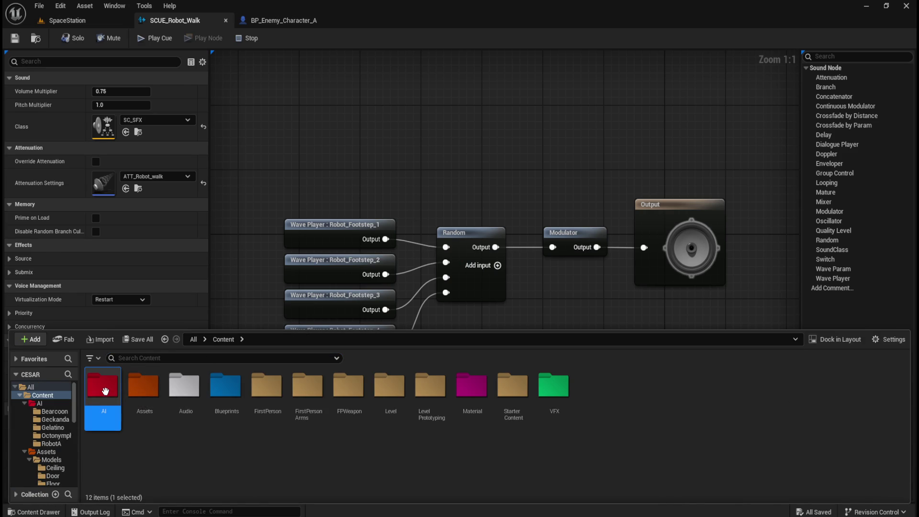
{"action": "double_click", "coordinate": [143, 386]}
{"action": "double_click", "coordinate": [143, 386]}
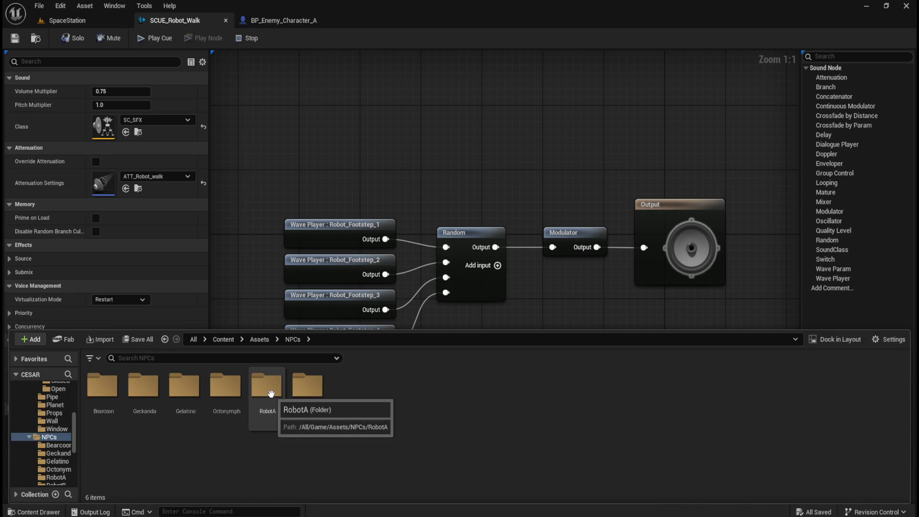
{"action": "double_click", "coordinate": [271, 393]}
{"action": "left_click", "coordinate": [506, 396]}
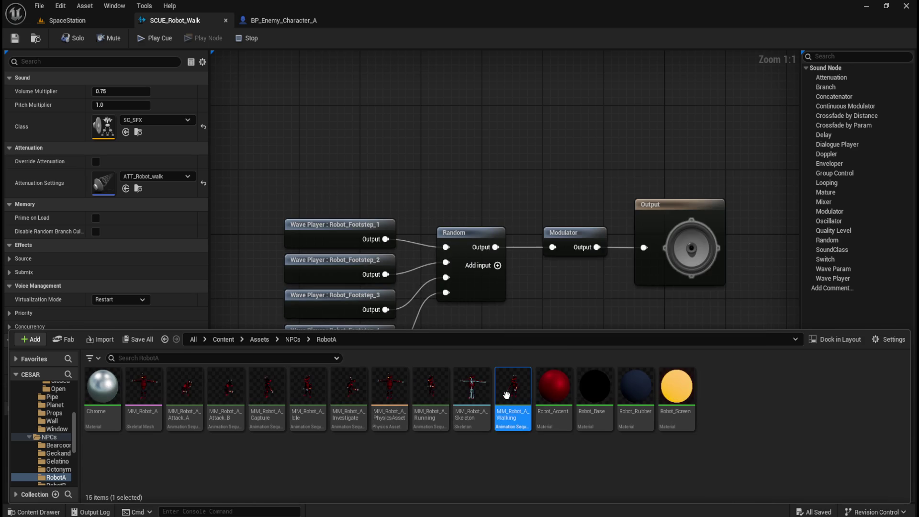
{"action": "double_click", "coordinate": [507, 395]}
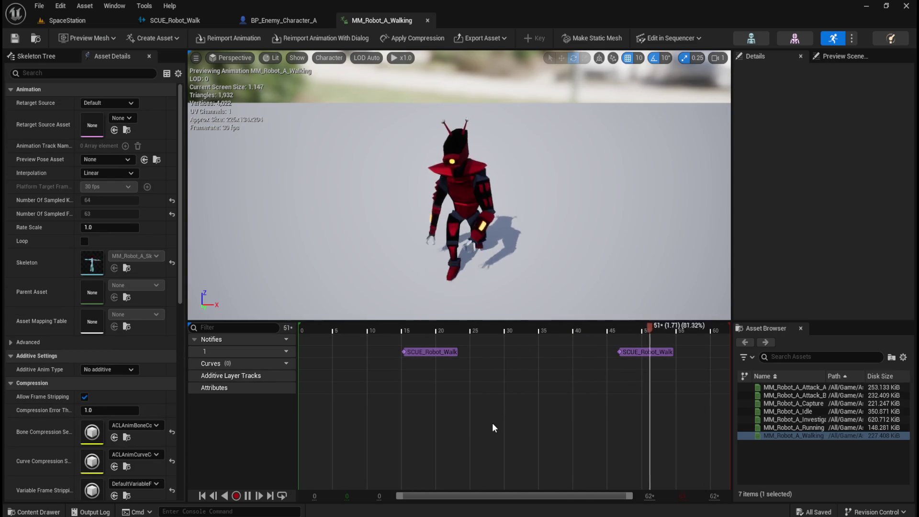
- Scrub to about frame 25 and play the walk from other angles, then close the animation
{"action": "left_click", "coordinate": [440, 420]}
{"action": "mouse_move", "coordinate": [441, 416]}
{"action": "left_mouse_down"}
{"action": "mouse_move", "coordinate": [473, 416]}
{"action": "mouse_move", "coordinate": [444, 406]}
{"action": "mouse_move", "coordinate": [379, 415]}
{"action": "mouse_move", "coordinate": [333, 407]}
{"action": "left_mouse_up"}
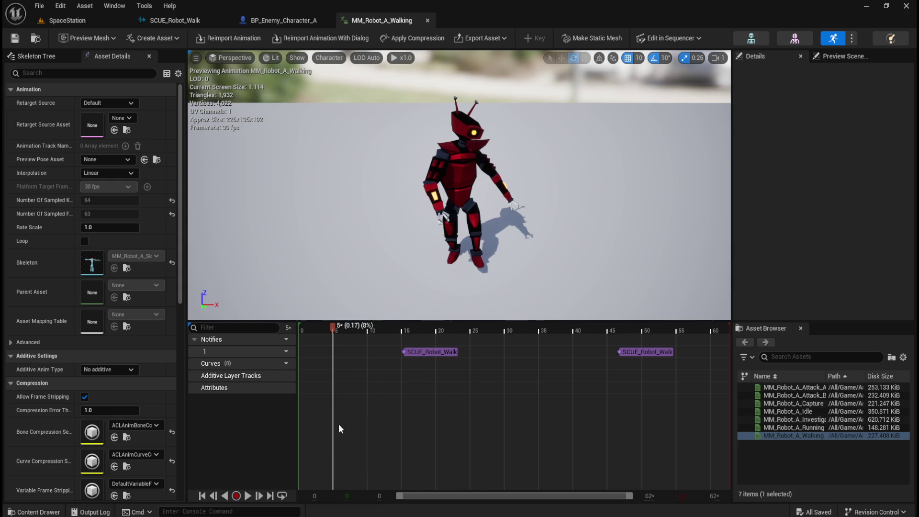
{"action": "left_click_drag", "start_coordinate": [407, 233], "coordinate": [383, 235]}
{"action": "left_click", "coordinate": [248, 496]}
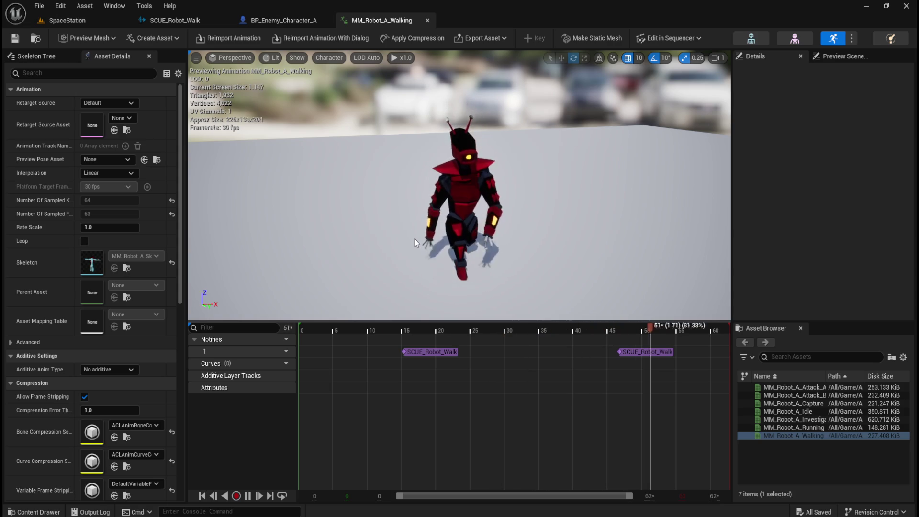
{"action": "left_click_drag", "start_coordinate": [415, 240], "coordinate": [423, 232]}
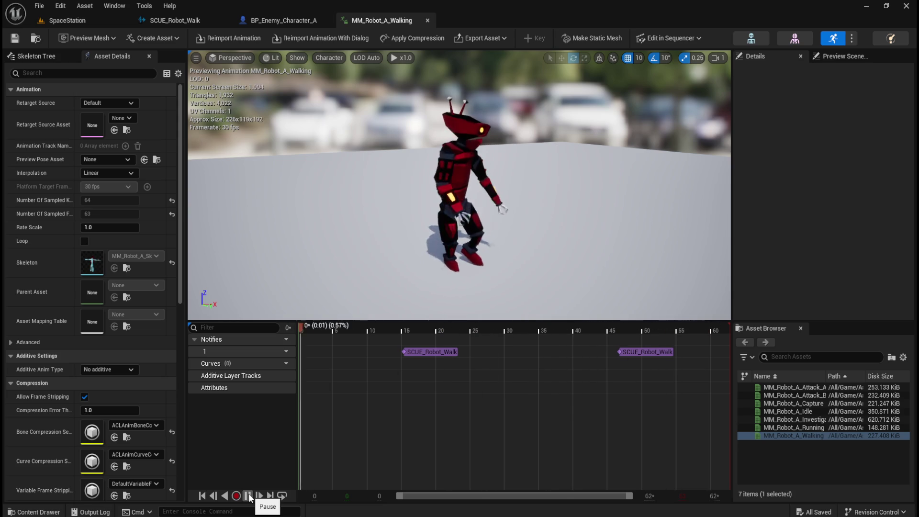
{"action": "left_click", "coordinate": [249, 497]}
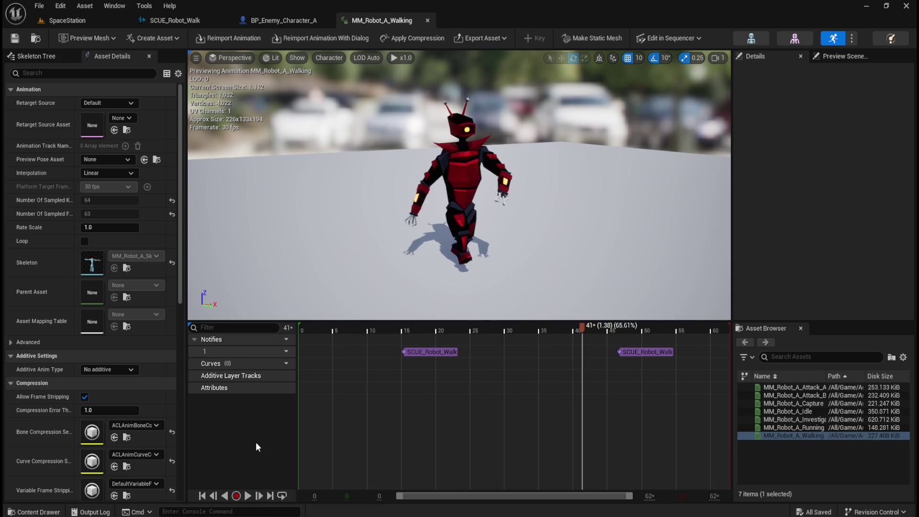
{"action": "left_click", "coordinate": [429, 18]}
{"action": "key", "text": "ctrl+space"}
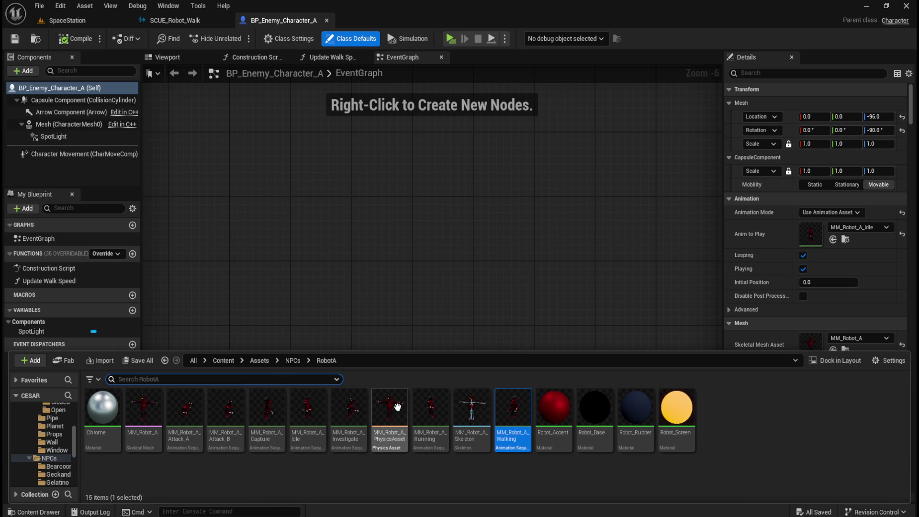
- Open MM_Robot_A_Running, dock its editor in the main window, then return to SCUE_Robot_Walk
{"action": "double_click", "coordinate": [433, 421]}
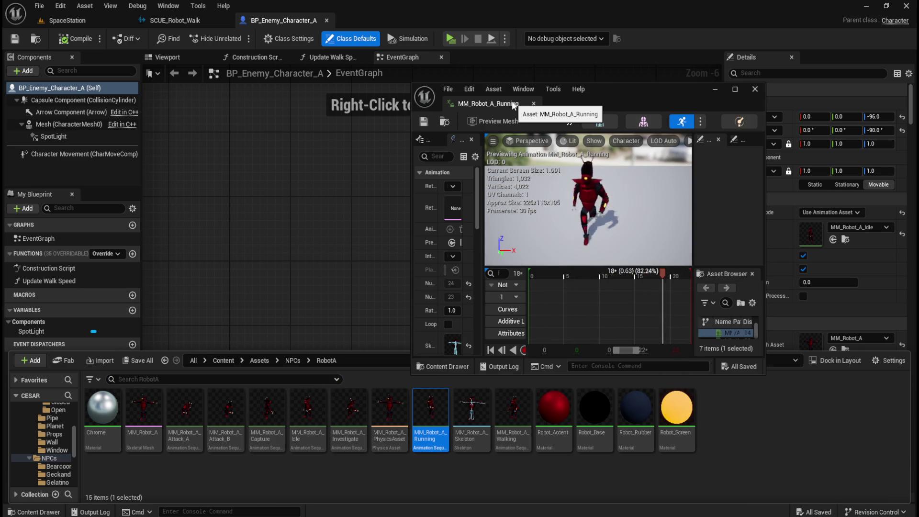
{"action": "left_click_drag", "start_coordinate": [512, 103], "coordinate": [432, 23]}
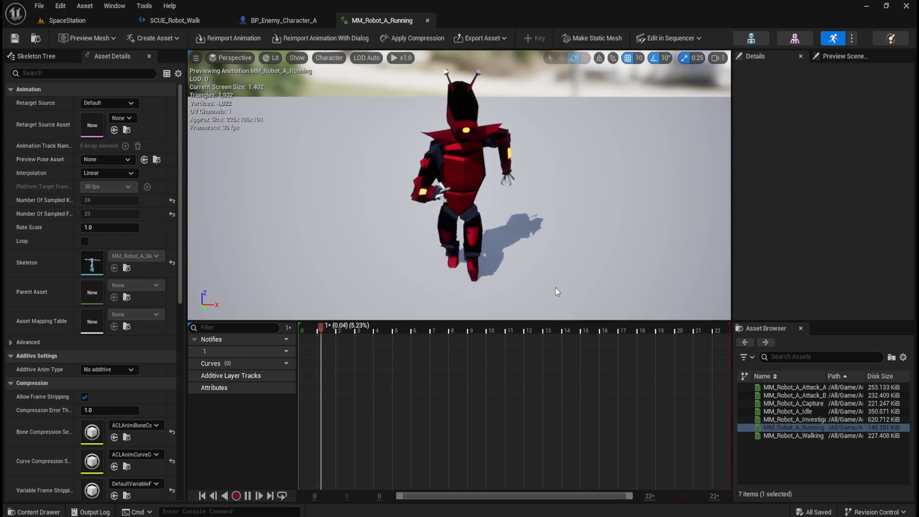
{"action": "left_click", "coordinate": [205, 21]}
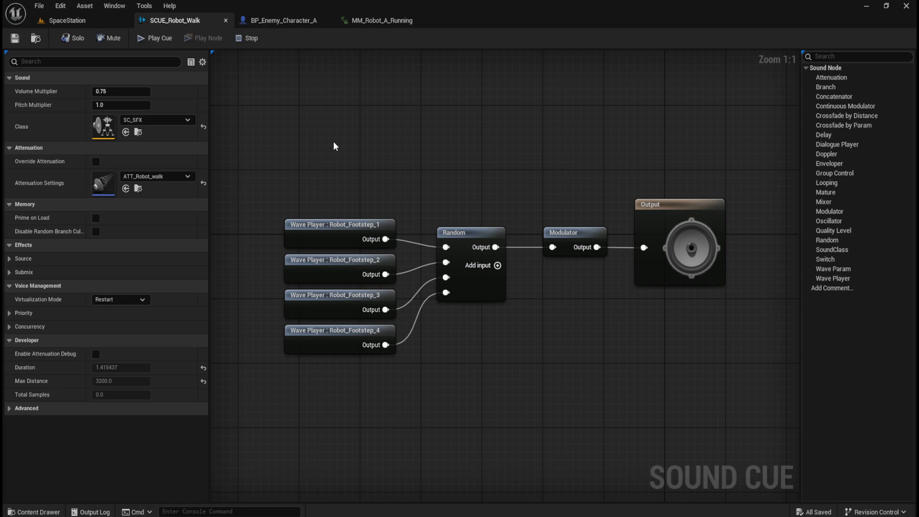
- Duplicate SCUE_Robot_Walk in Content/Audio/Cues and name the copy SCUE_Robot_Run
{"action": "key", "text": "ctrl+space"}
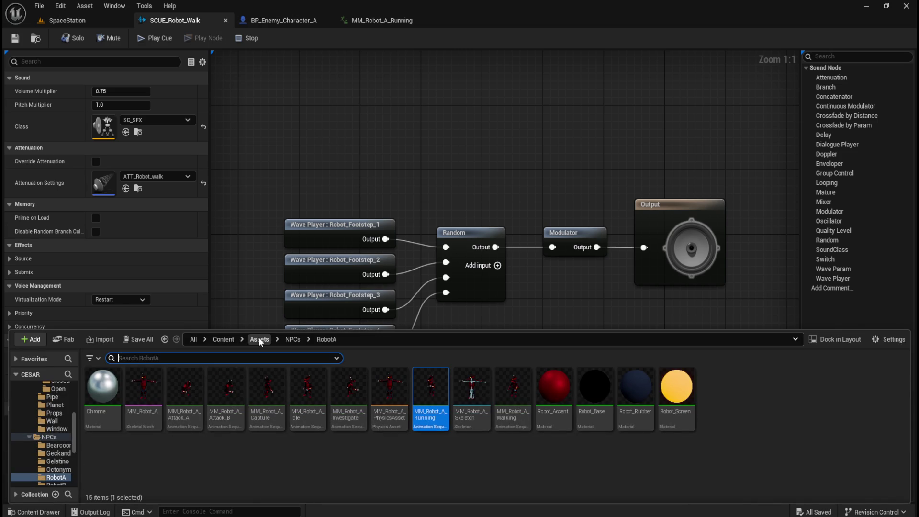
{"action": "left_click", "coordinate": [260, 340]}
{"action": "left_click", "coordinate": [221, 341]}
{"action": "double_click", "coordinate": [184, 387]}
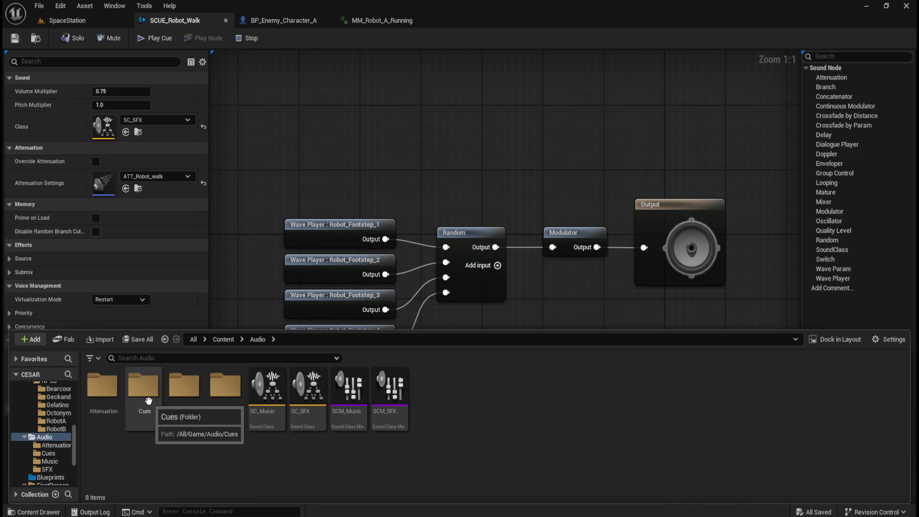
{"action": "double_click", "coordinate": [143, 388]}
{"action": "left_click", "coordinate": [108, 412]}
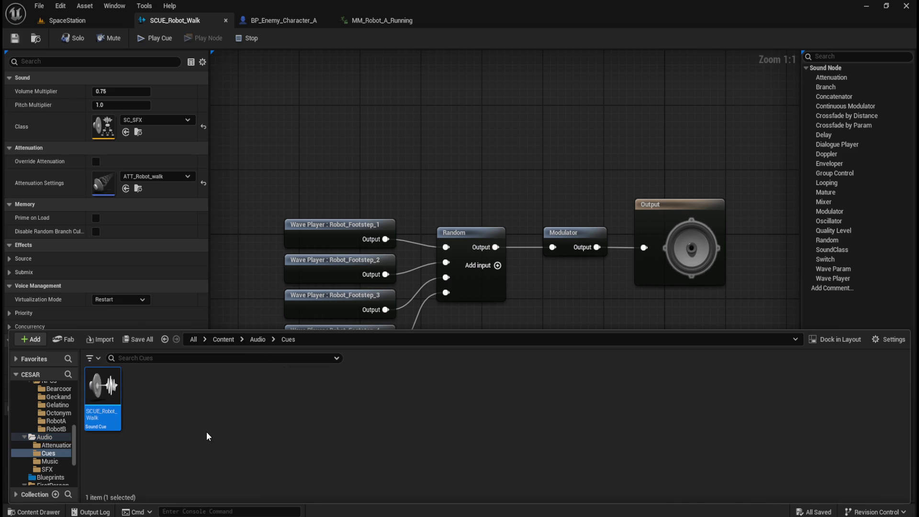
{"action": "key", "text": "ctrl+c"}
{"action": "key", "text": "ctrl+v"}
{"action": "type", "text": "SCUE_Robot_Run"}
{"action": "key", "text": "Return"}
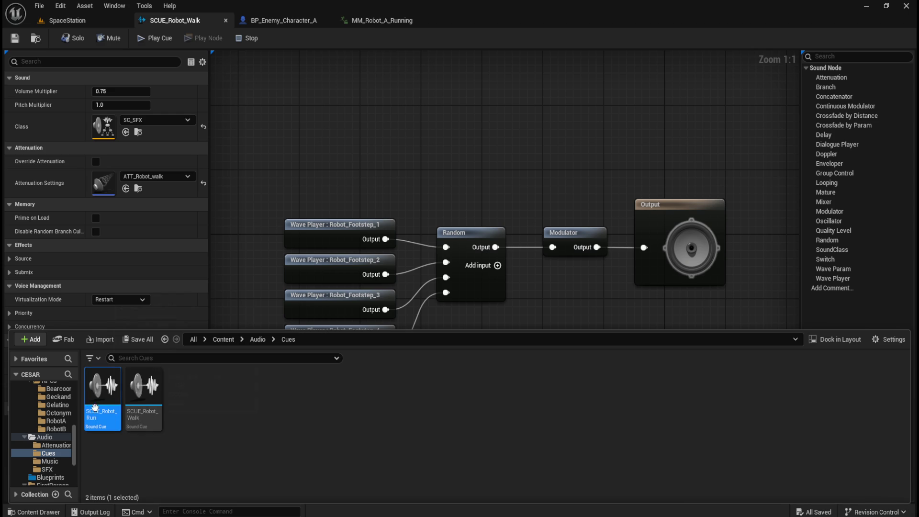
- Open SCUE_Robot_Run and play the cue twice to hear its footsteps
{"action": "double_click", "coordinate": [94, 401]}
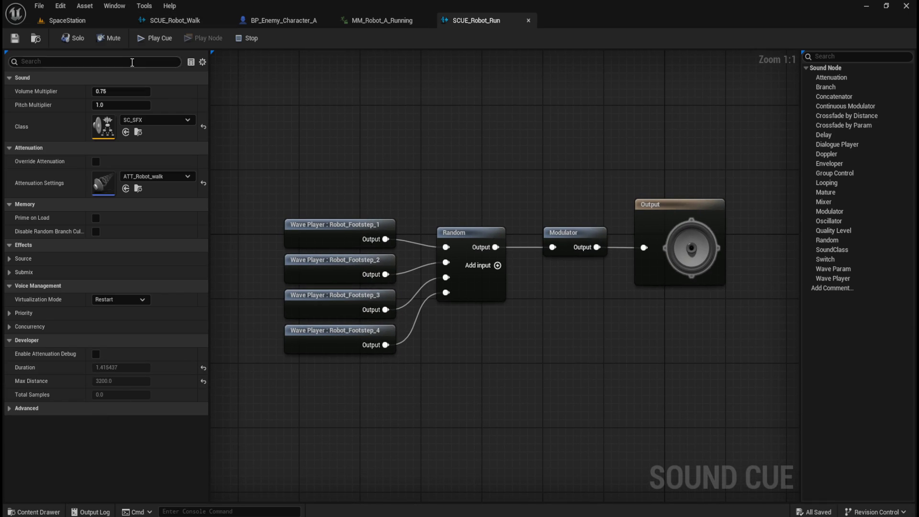
{"action": "left_click", "coordinate": [149, 39]}
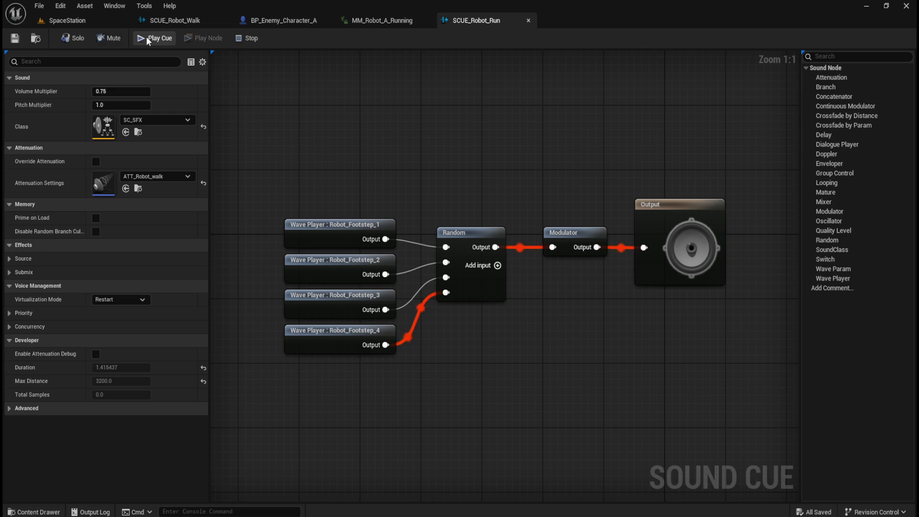
{"action": "left_click", "coordinate": [147, 39]}
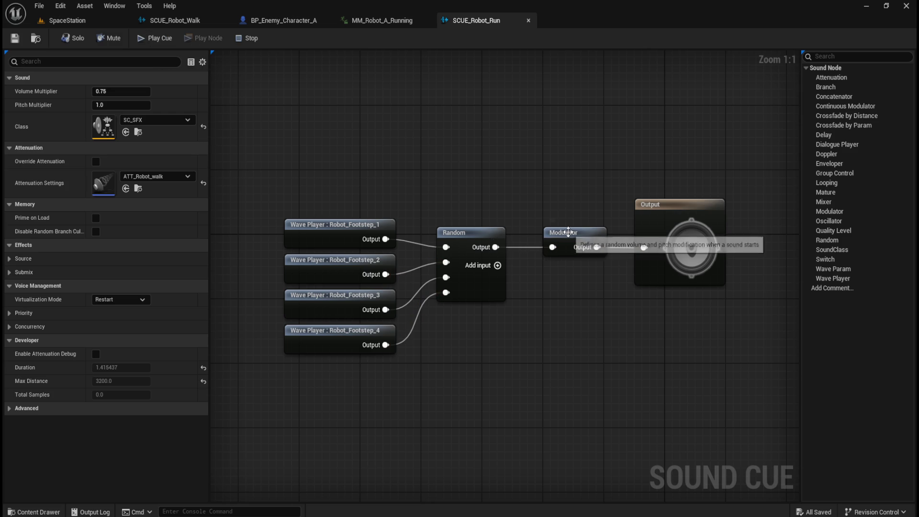
- Raise the Modulator's Pitch Min in SCUE_Robot_Run and replay the cue several times
{"action": "left_click", "coordinate": [568, 232]}
{"action": "left_click", "coordinate": [145, 40]}
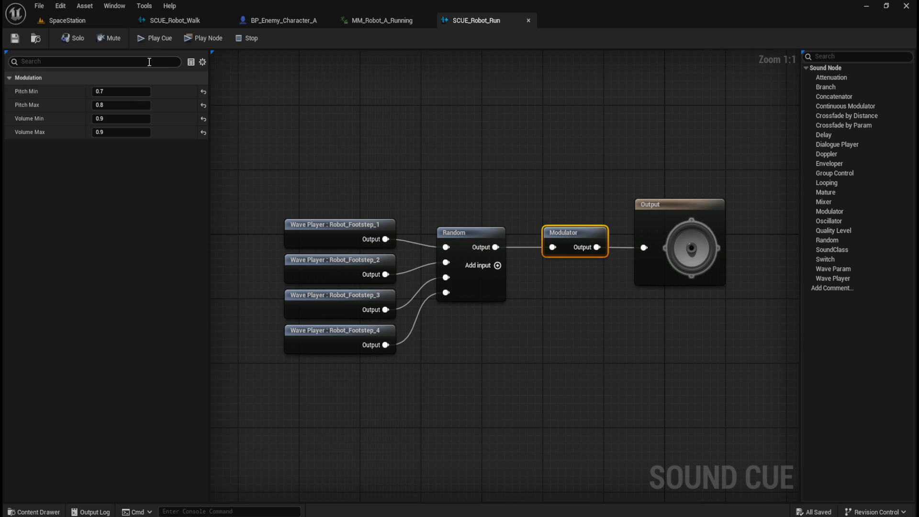
{"action": "left_click", "coordinate": [149, 38]}
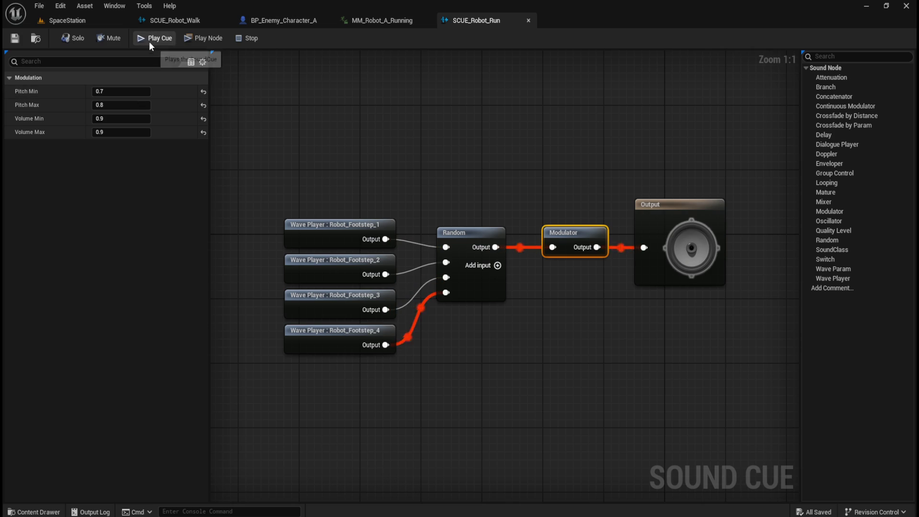
{"action": "left_click", "coordinate": [124, 92]}
{"action": "type", "text": "1"}
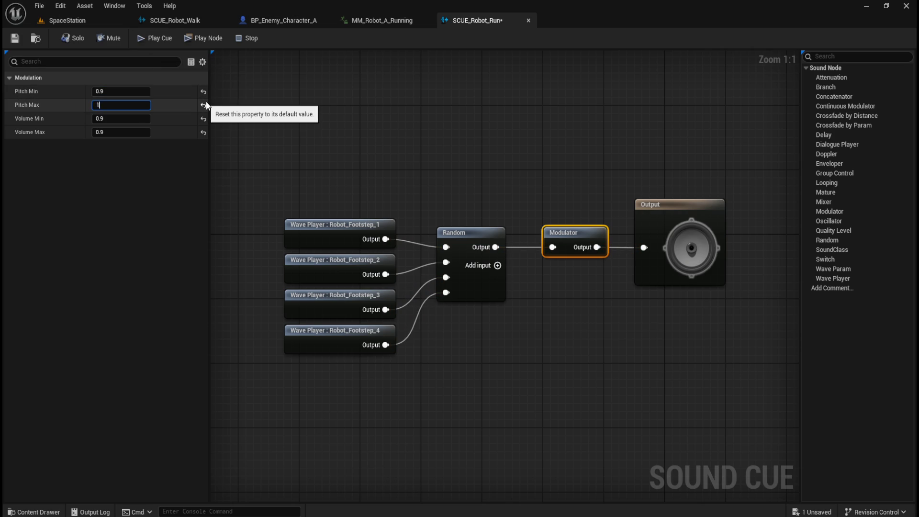
{"action": "left_click", "coordinate": [225, 108]}
{"action": "left_click", "coordinate": [149, 38]}
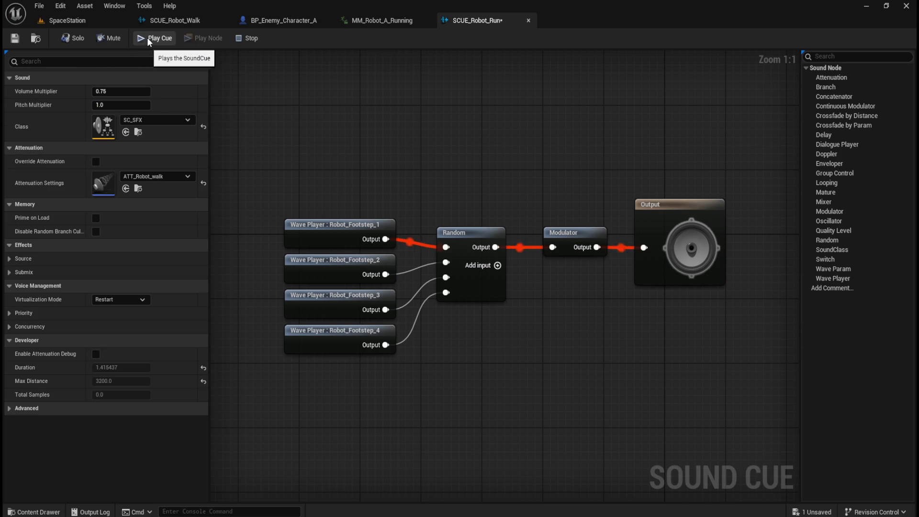
{"action": "left_click", "coordinate": [149, 38]}
{"action": "left_click", "coordinate": [149, 38]}
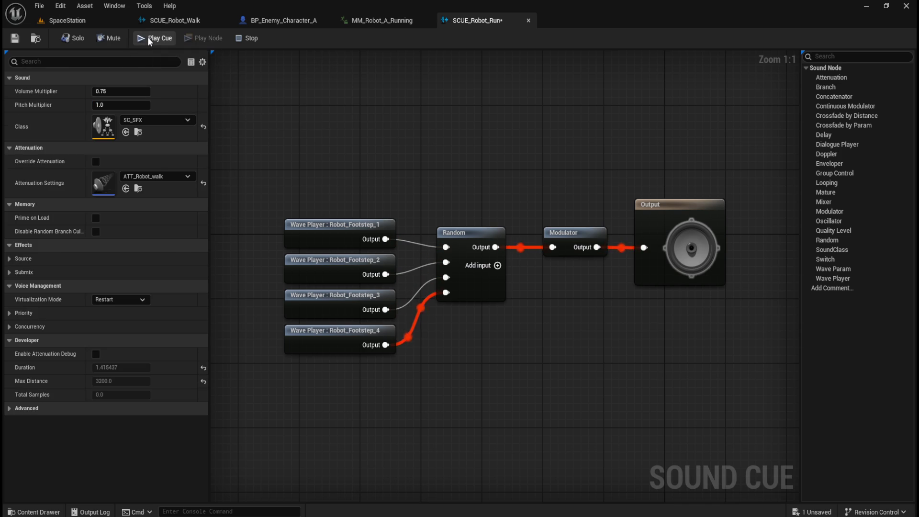
{"action": "left_click", "coordinate": [149, 38]}
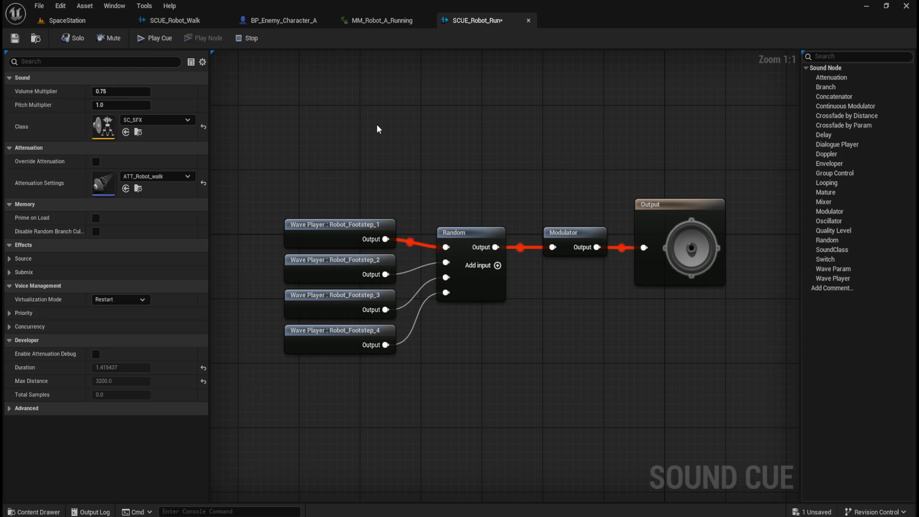
- Re-edit Pitch Min, replay SCUE_Robot_Walk for comparison, then return to SCUE_Robot_Run
{"action": "left_click", "coordinate": [549, 235]}
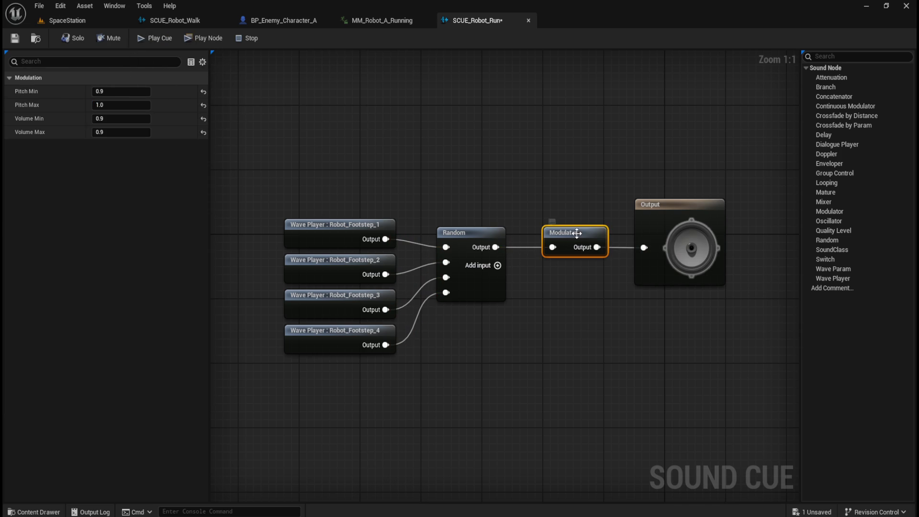
{"action": "left_click", "coordinate": [129, 91]}
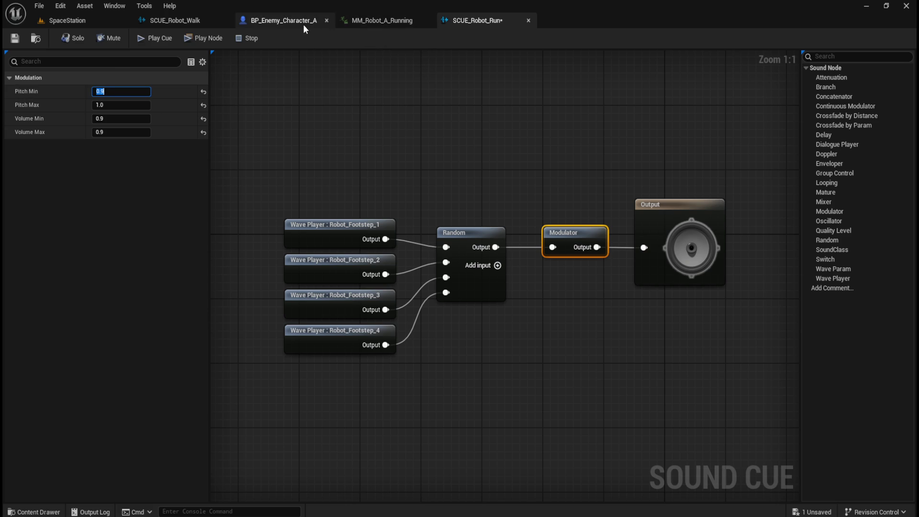
{"action": "left_click_drag", "start_coordinate": [177, 20], "coordinate": [379, 20]}
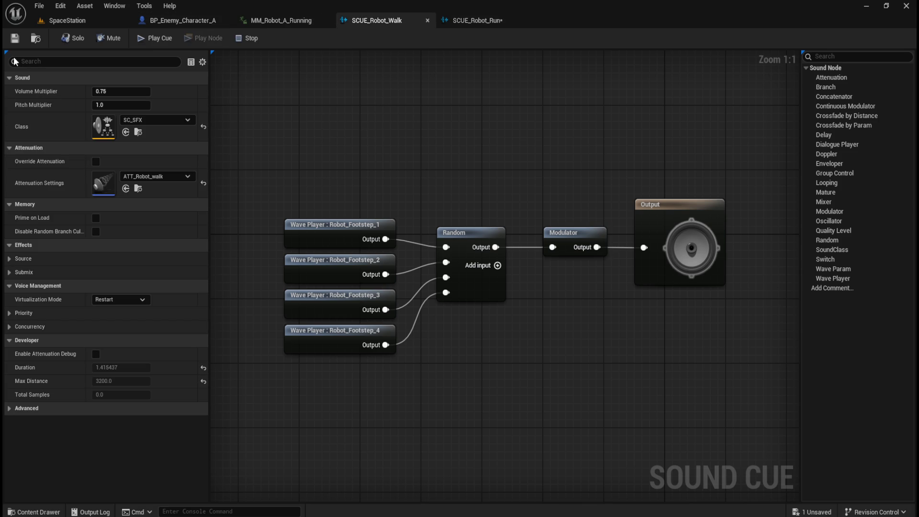
{"action": "left_click", "coordinate": [143, 38]}
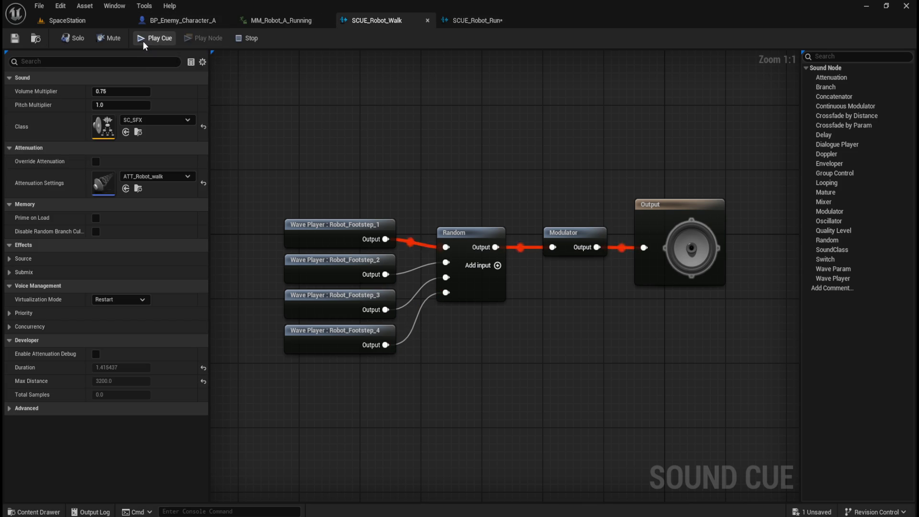
{"action": "left_click", "coordinate": [144, 39]}
{"action": "left_click", "coordinate": [143, 39]}
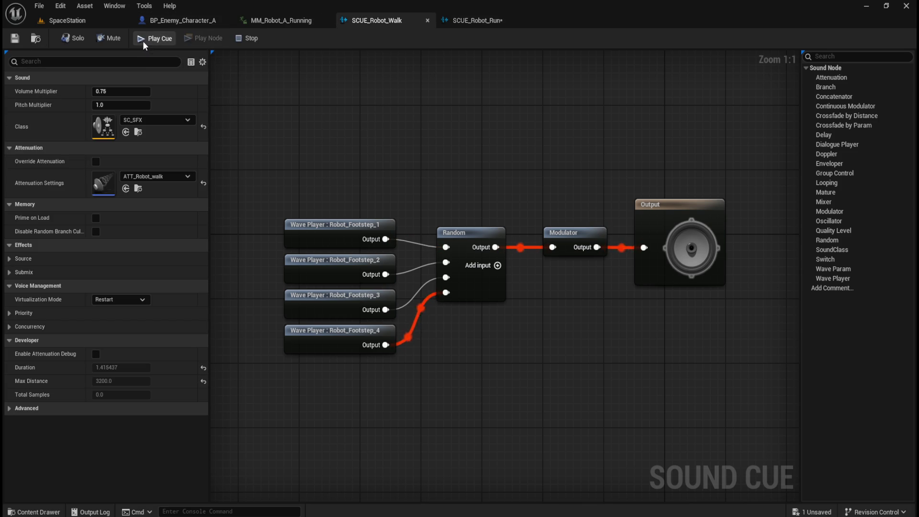
{"action": "left_click", "coordinate": [160, 43]}
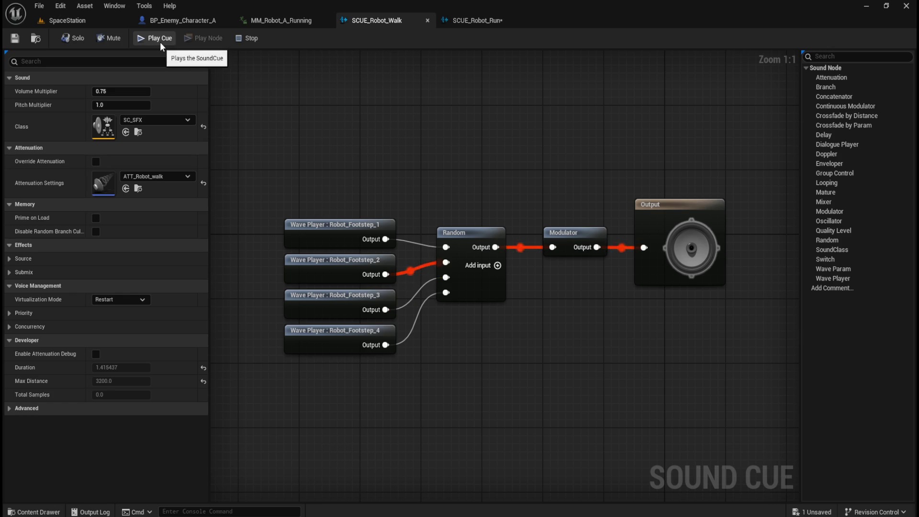
{"action": "left_click", "coordinate": [161, 42]}
{"action": "left_click", "coordinate": [455, 20]}
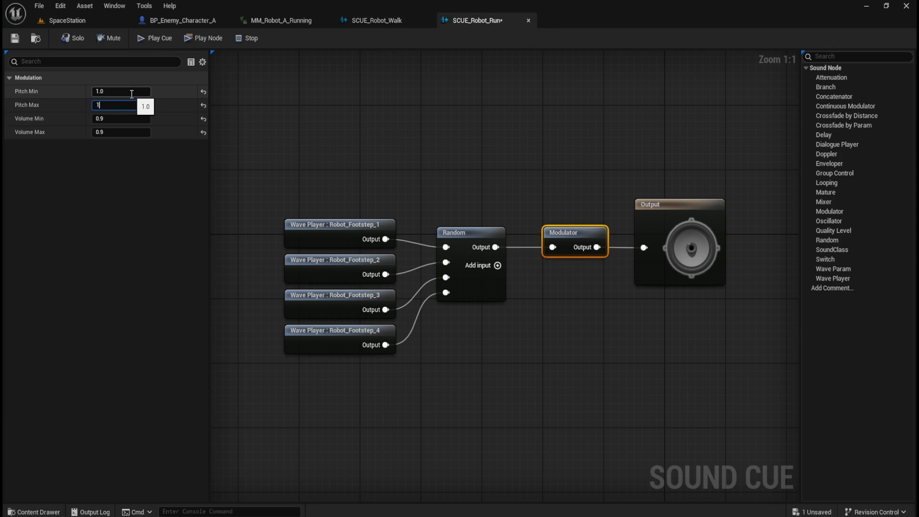
{"action": "left_click", "coordinate": [213, 61]}
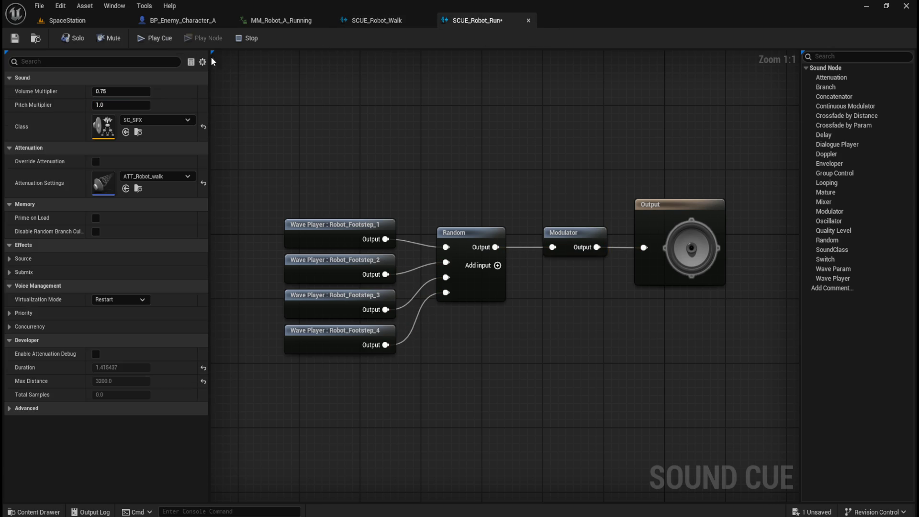
{"action": "left_click", "coordinate": [162, 39]}
{"action": "left_click", "coordinate": [163, 38]}
{"action": "left_click", "coordinate": [162, 38]}
{"action": "left_click", "coordinate": [163, 39]}
{"action": "left_click", "coordinate": [167, 40]}
{"action": "left_click", "coordinate": [167, 41]}
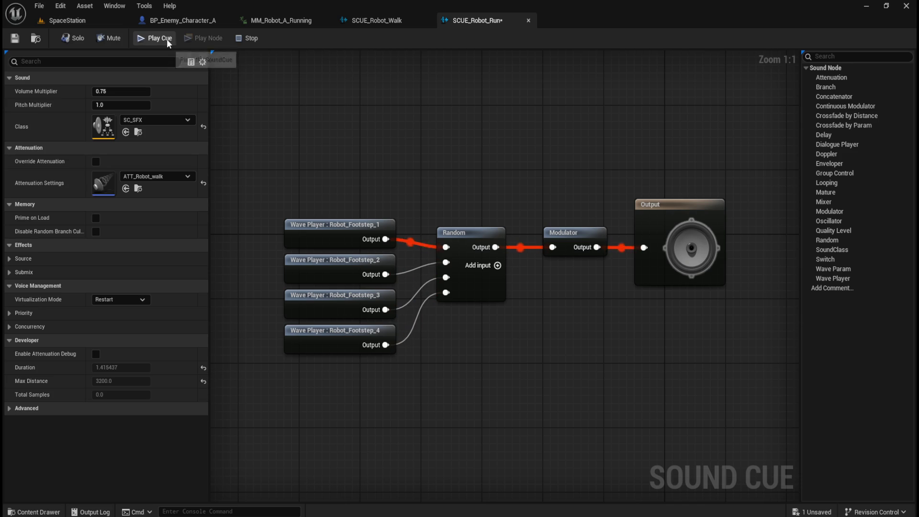
{"action": "left_click", "coordinate": [583, 227]}
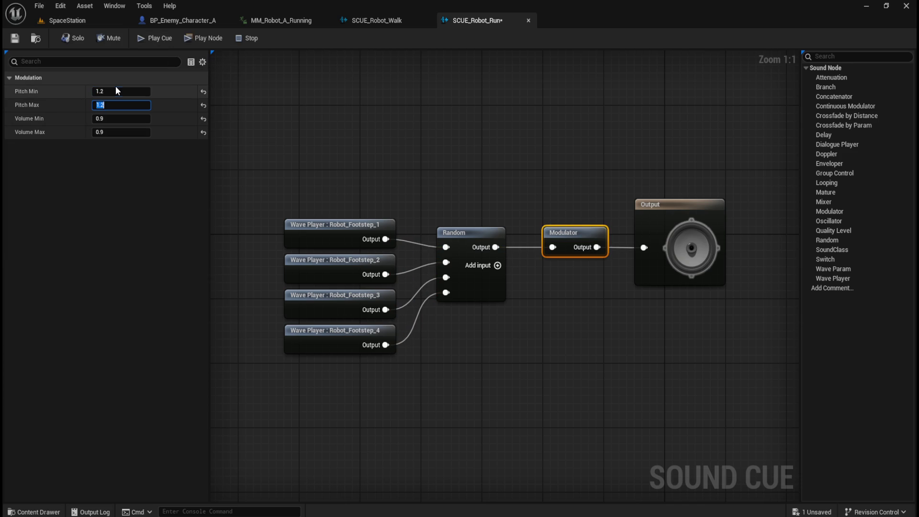
{"action": "left_click", "coordinate": [222, 101]}
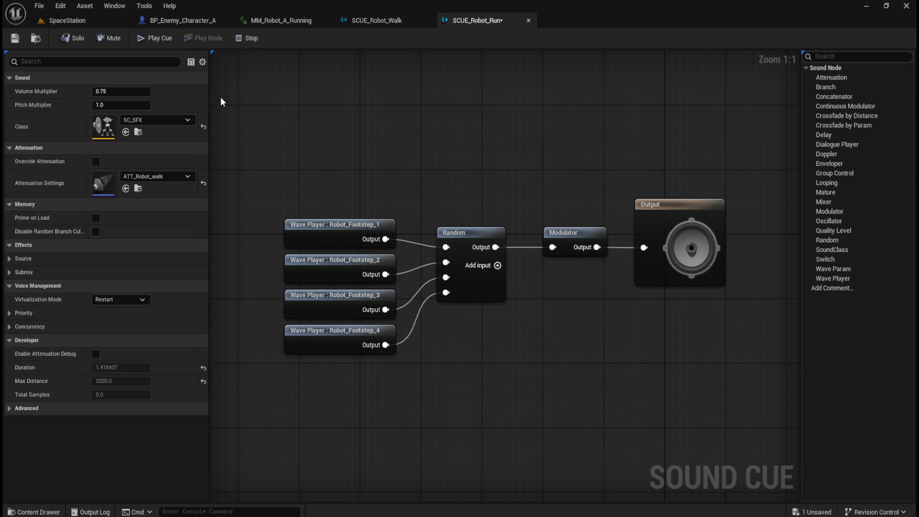
{"action": "left_click", "coordinate": [145, 40]}
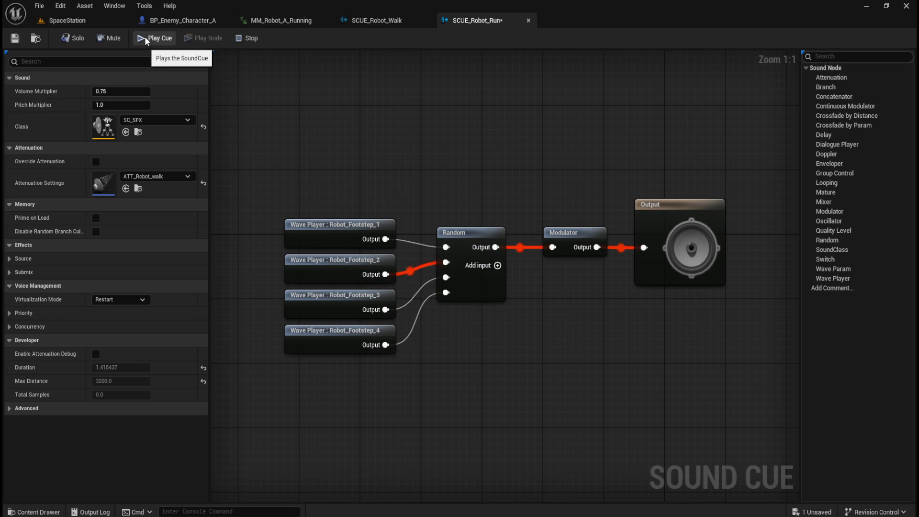
{"action": "left_click", "coordinate": [145, 40]}
{"action": "left_click", "coordinate": [145, 40]}
{"action": "left_click", "coordinate": [145, 40]}
{"action": "left_click", "coordinate": [145, 40]}
{"action": "left_click", "coordinate": [146, 40]}
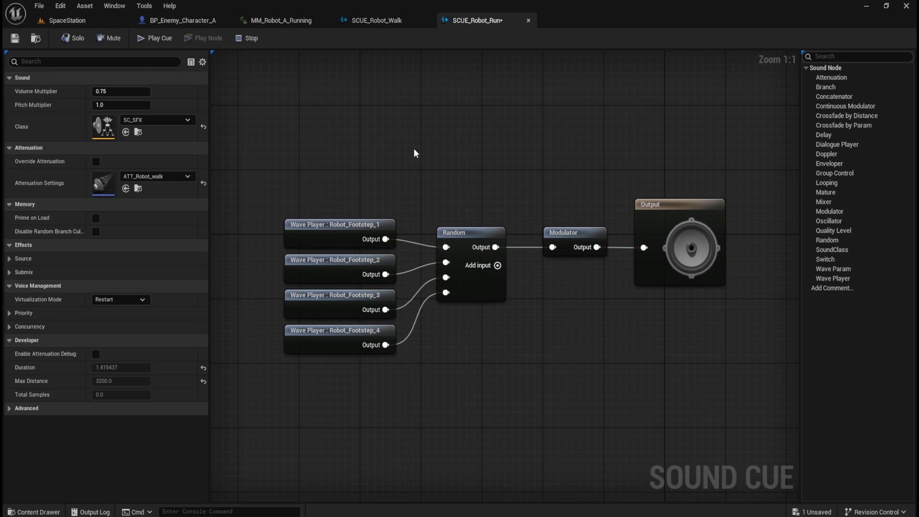
{"action": "left_click", "coordinate": [583, 228]}
{"action": "type", "text": "1.3"}
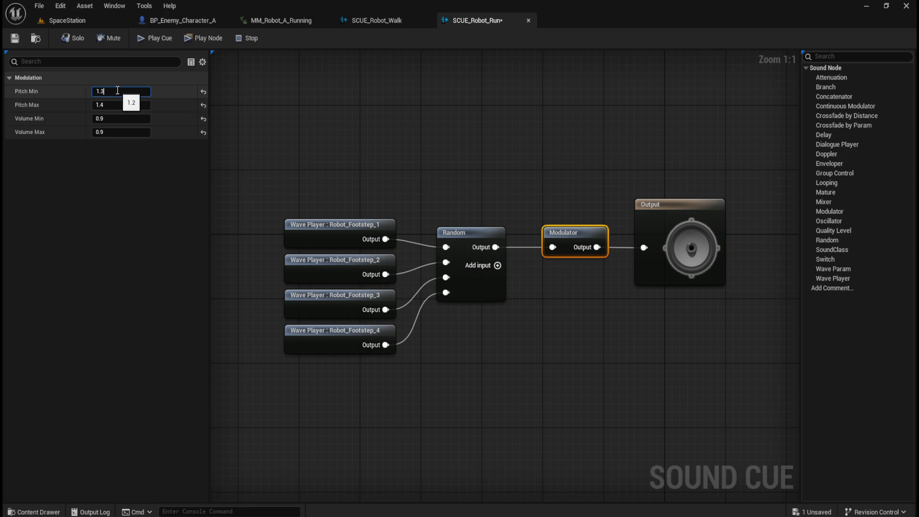
{"action": "left_click", "coordinate": [281, 92]}
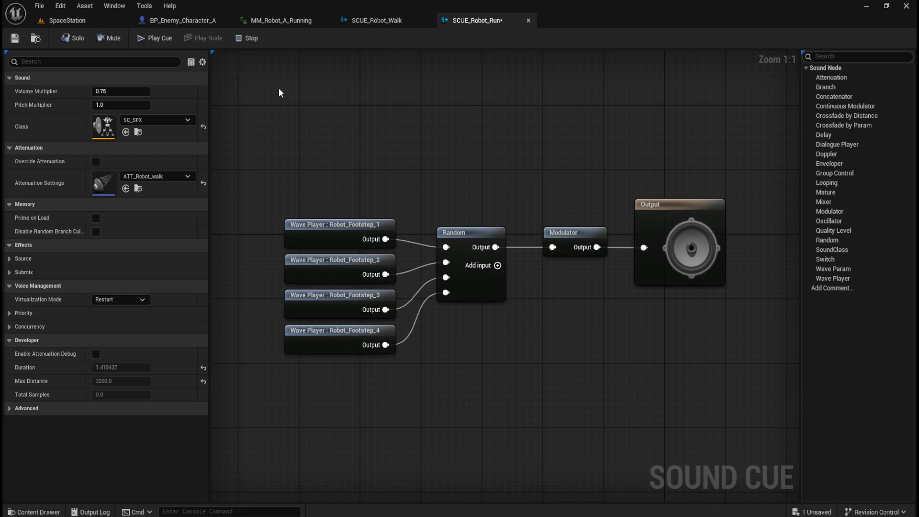
{"action": "left_click", "coordinate": [153, 39]}
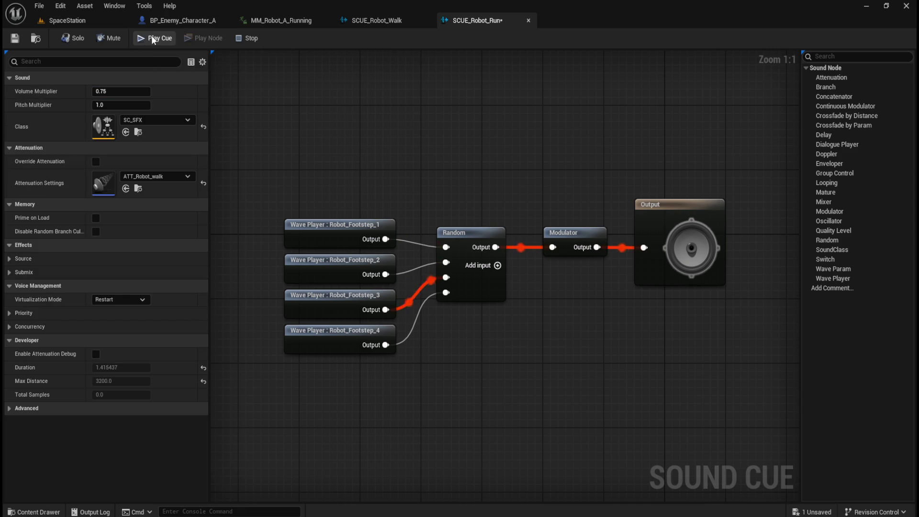
{"action": "left_click", "coordinate": [153, 39]}
{"action": "left_click", "coordinate": [153, 40]}
{"action": "left_click", "coordinate": [153, 40]}
{"action": "left_click", "coordinate": [153, 40]}
{"action": "left_click", "coordinate": [153, 40]}
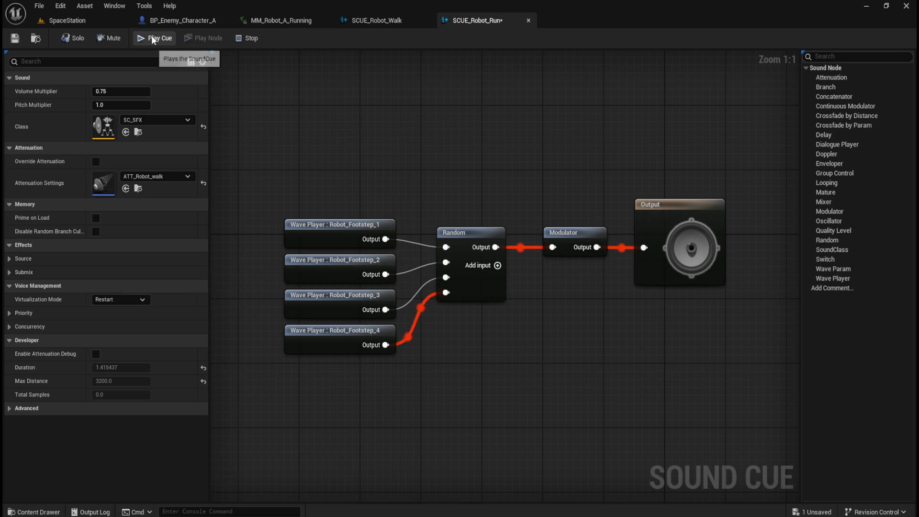
{"action": "left_click", "coordinate": [153, 40]}
{"action": "left_click", "coordinate": [153, 39]}
{"action": "left_click", "coordinate": [153, 39]}
{"action": "left_click", "coordinate": [153, 39]}
{"action": "left_click", "coordinate": [153, 39]}
{"action": "left_click", "coordinate": [153, 39]}
{"action": "left_click", "coordinate": [153, 40]}
{"action": "left_click", "coordinate": [376, 24]}
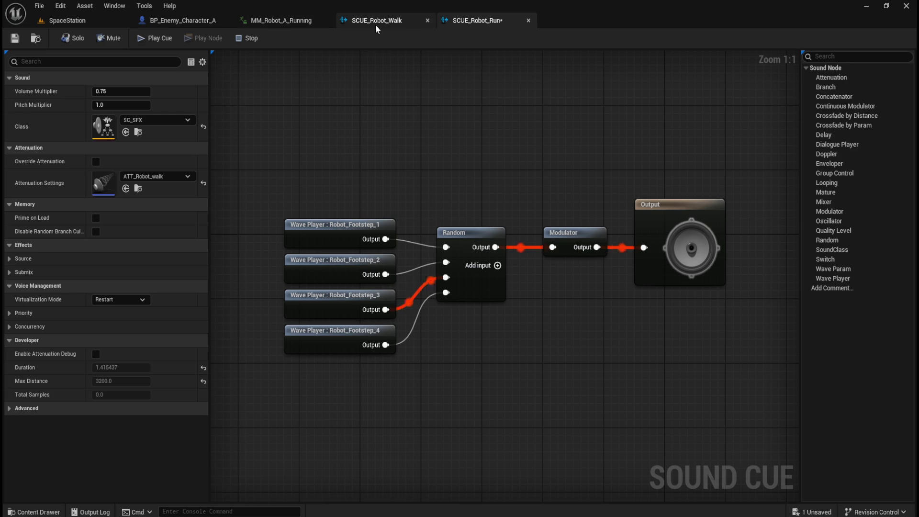
{"action": "left_click", "coordinate": [160, 41]}
{"action": "left_click", "coordinate": [160, 41]}
{"action": "left_click", "coordinate": [159, 42]}
{"action": "left_click", "coordinate": [160, 42]}
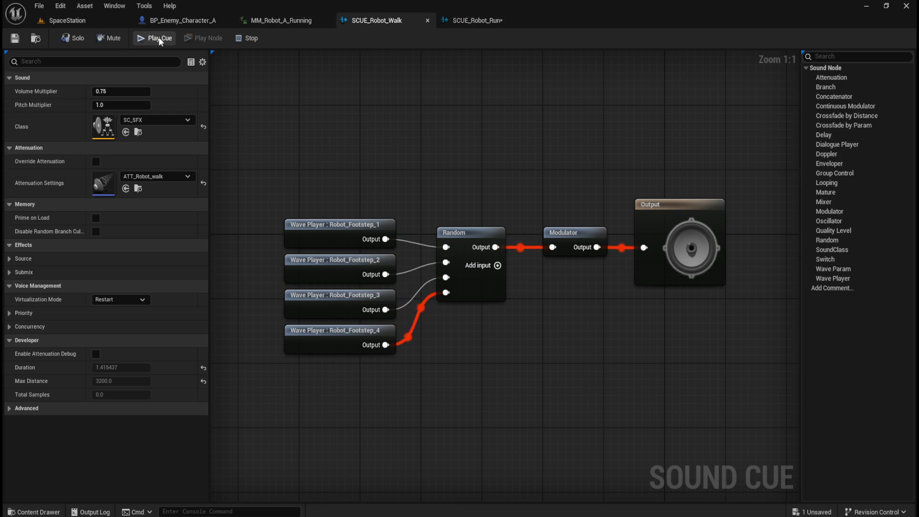
{"action": "left_click", "coordinate": [500, 22]}
{"action": "left_click", "coordinate": [148, 47]}
{"action": "left_click", "coordinate": [148, 47]}
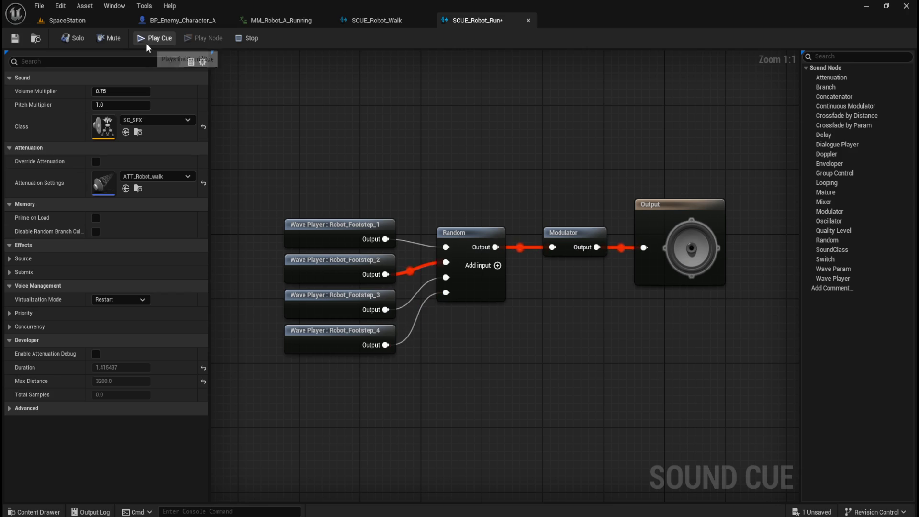
{"action": "left_click", "coordinate": [148, 46]}
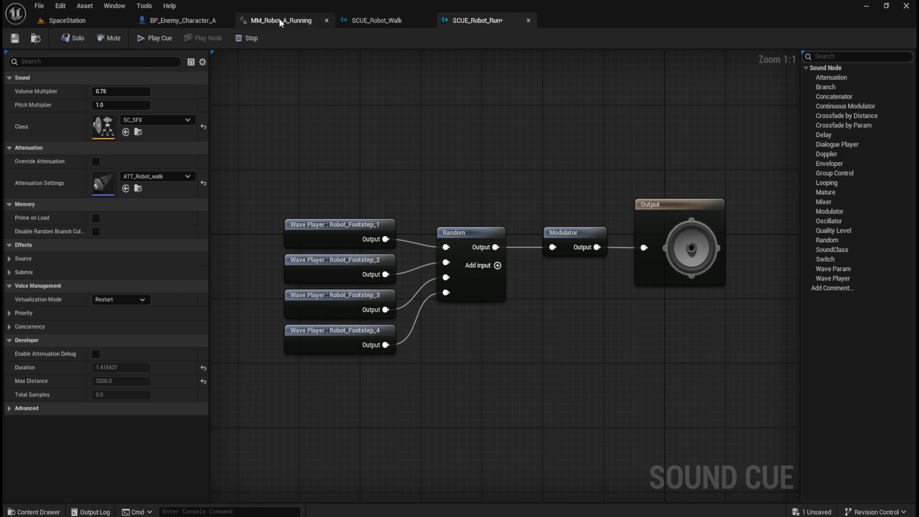
{"action": "left_click", "coordinate": [156, 48]}
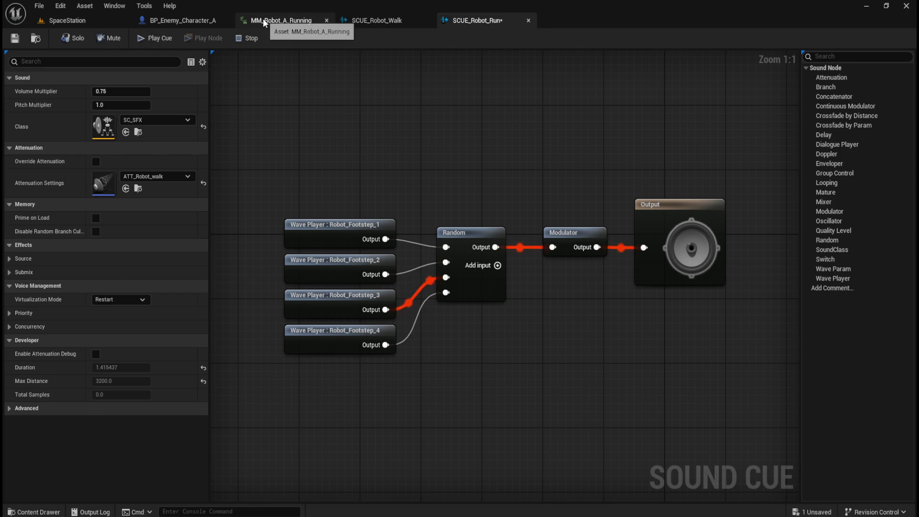
- Pause MM_Robot_A_Running at frame 6, where a foot lands, with the legs framed close up
{"action": "left_click", "coordinate": [281, 20]}
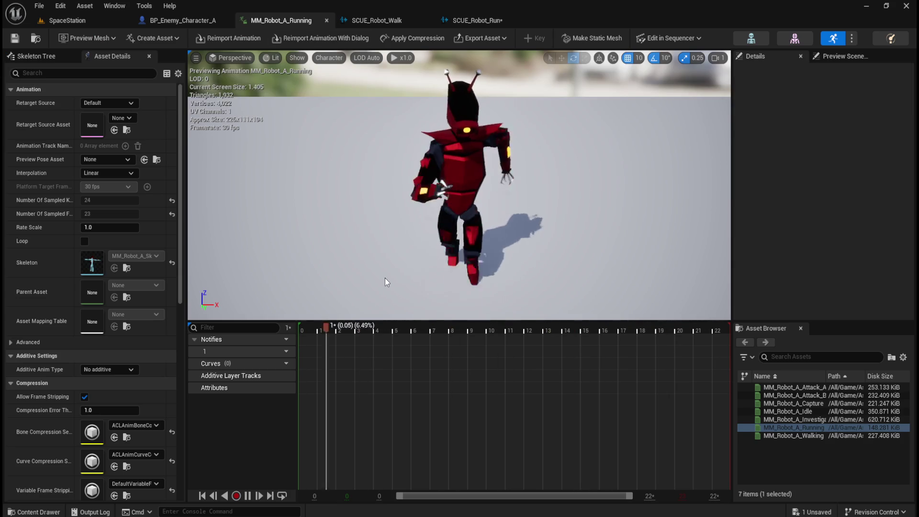
{"action": "left_click", "coordinate": [247, 496]}
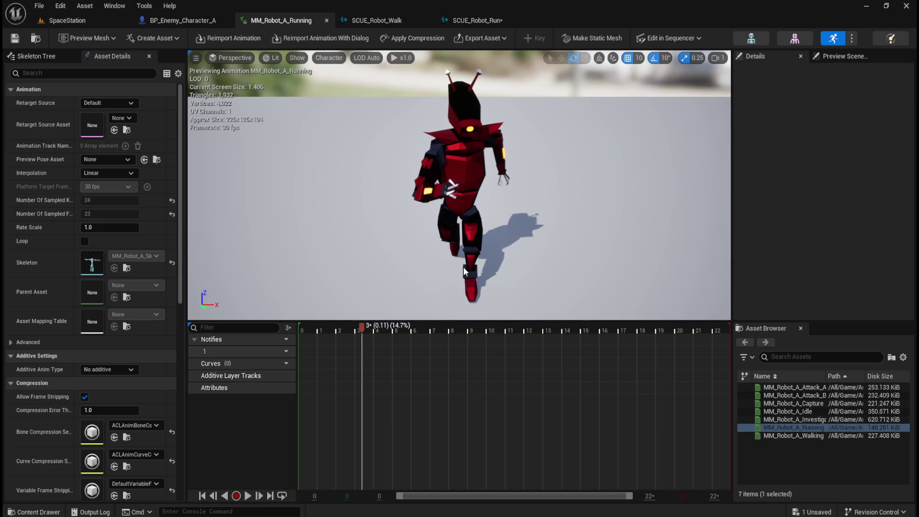
{"action": "left_click_drag", "start_coordinate": [438, 231], "coordinate": [508, 228]}
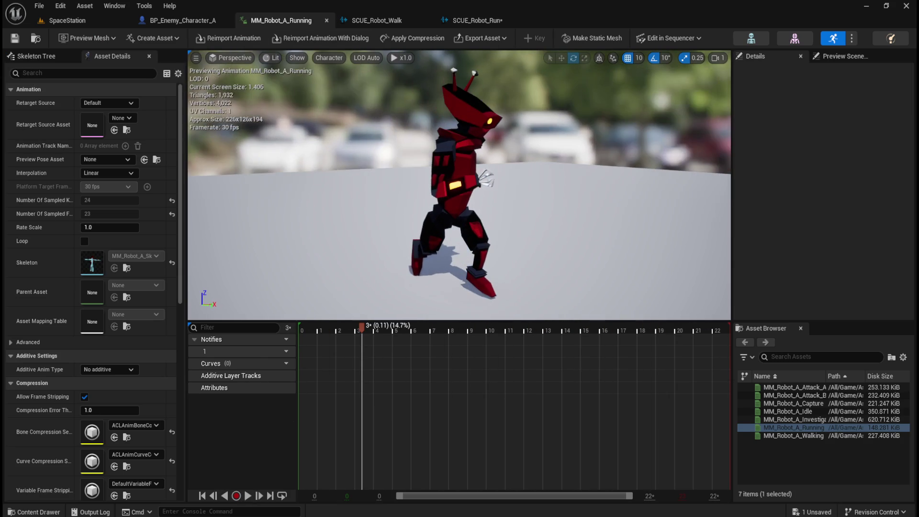
{"action": "mouse_move", "coordinate": [363, 333]}
{"action": "left_mouse_down"}
{"action": "mouse_move", "coordinate": [296, 342]}
{"action": "mouse_move", "coordinate": [332, 343]}
{"action": "left_mouse_up"}
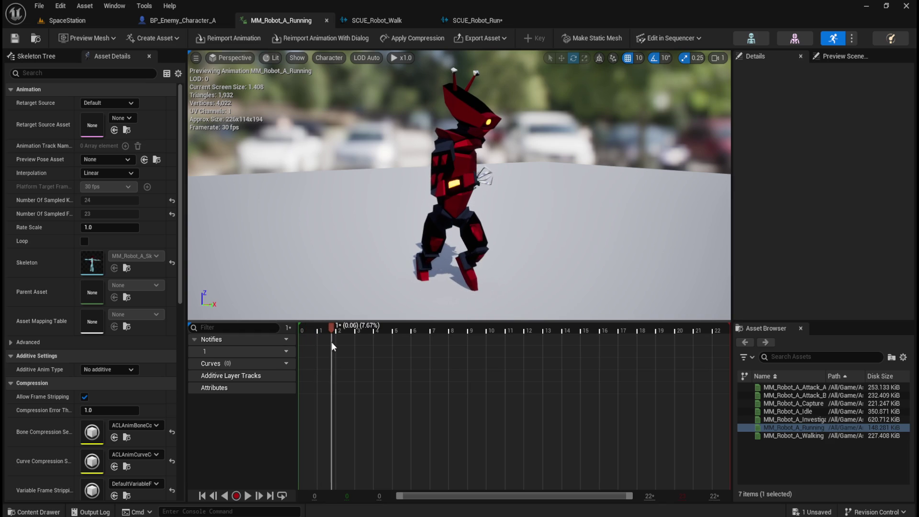
{"action": "scroll", "coordinate": [433, 251], "scroll_direction": "up", "scroll_amount": 5}
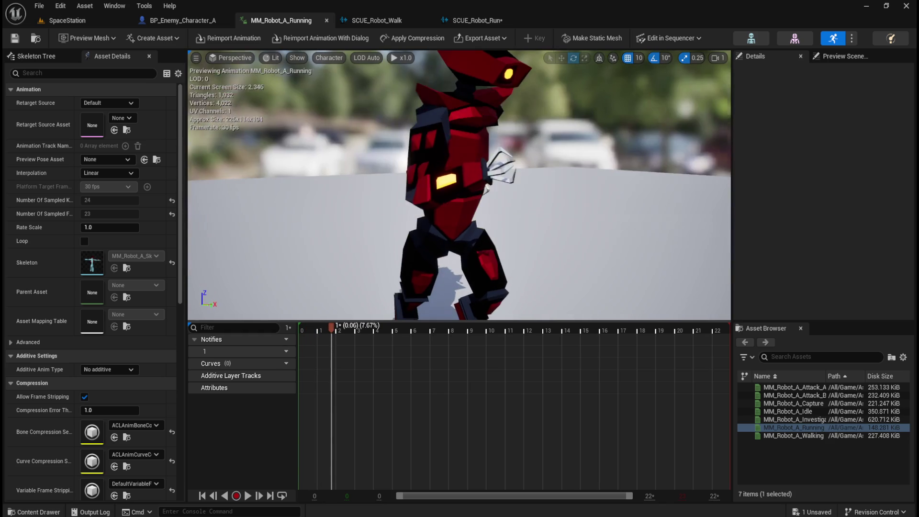
{"action": "mouse_move", "coordinate": [459, 288]}
{"action": "left_mouse_down"}
{"action": "mouse_move", "coordinate": [486, 277]}
{"action": "mouse_move", "coordinate": [483, 294]}
{"action": "left_mouse_up"}
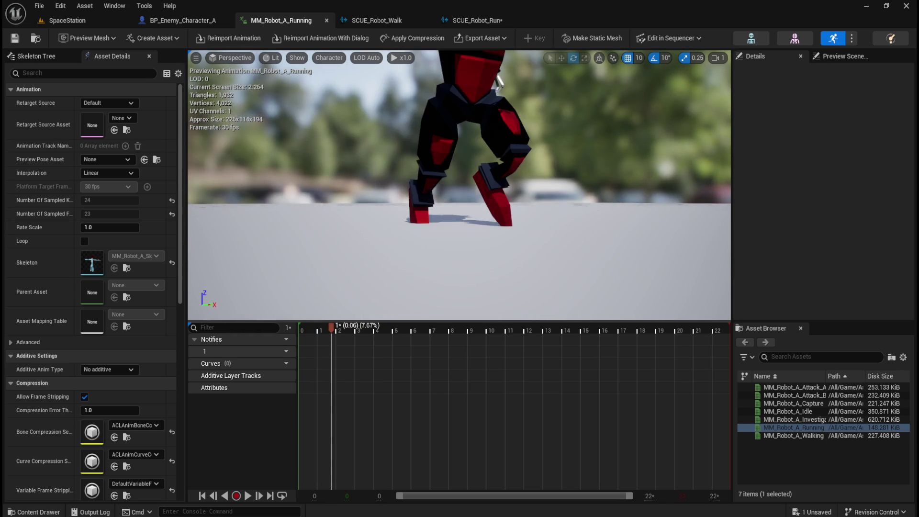
{"action": "mouse_move", "coordinate": [330, 327]}
{"action": "left_mouse_down"}
{"action": "mouse_move", "coordinate": [277, 329]}
{"action": "mouse_move", "coordinate": [420, 339]}
{"action": "mouse_move", "coordinate": [400, 345]}
{"action": "mouse_move", "coordinate": [429, 331]}
{"action": "mouse_move", "coordinate": [406, 335]}
{"action": "mouse_move", "coordinate": [418, 332]}
{"action": "left_mouse_up"}
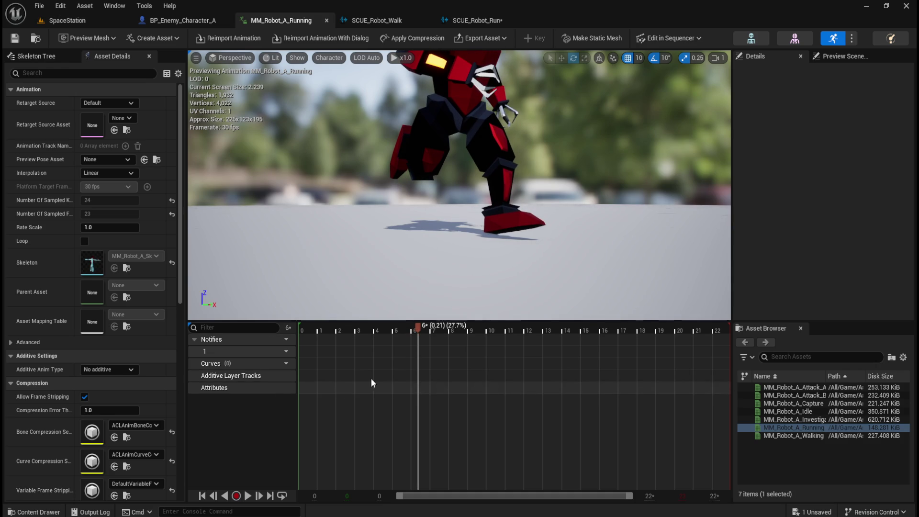
- Look over the timeline's sequence-editing menu, then show the Preview Scene Settings panel
{"action": "right_click", "coordinate": [418, 345]}
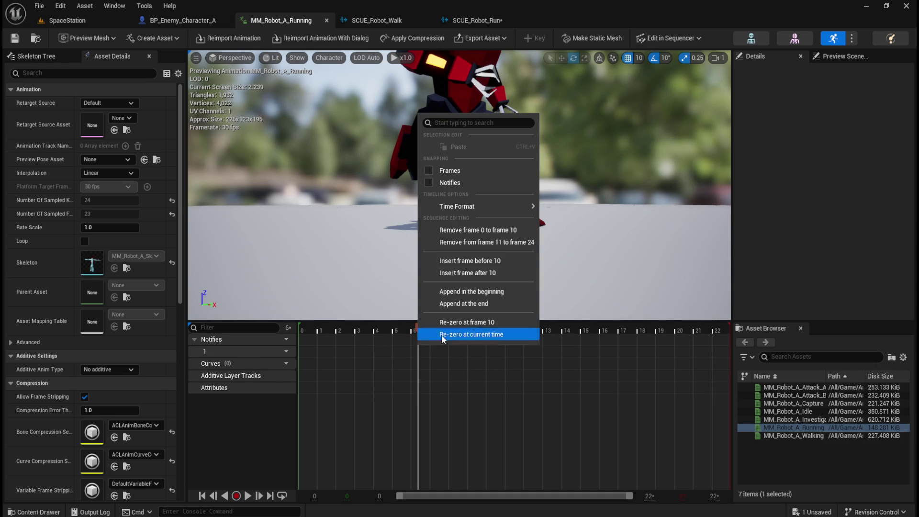
{"action": "mouse_move", "coordinate": [464, 209]}
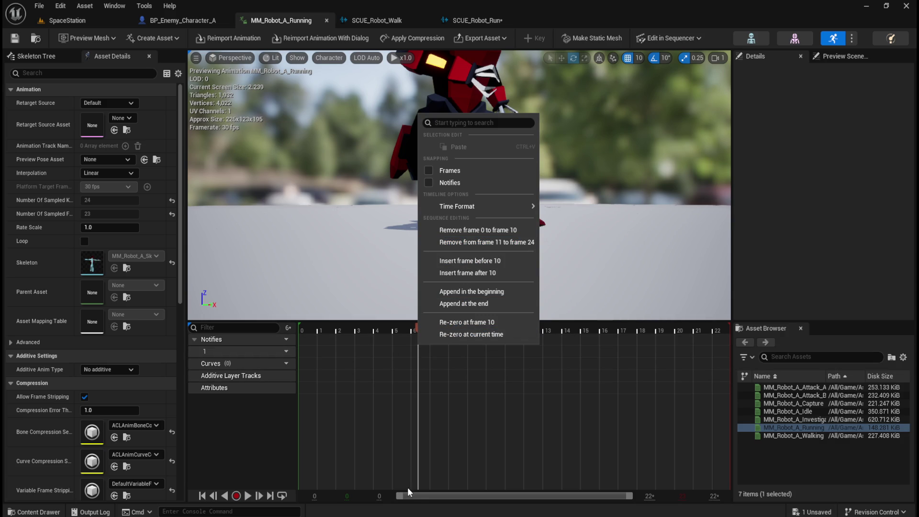
{"action": "left_click", "coordinate": [417, 498]}
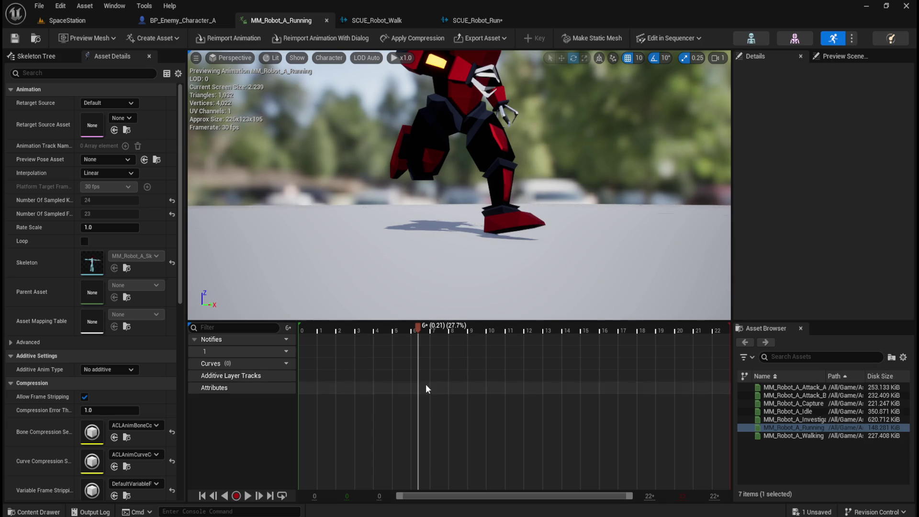
{"action": "right_click", "coordinate": [418, 342]}
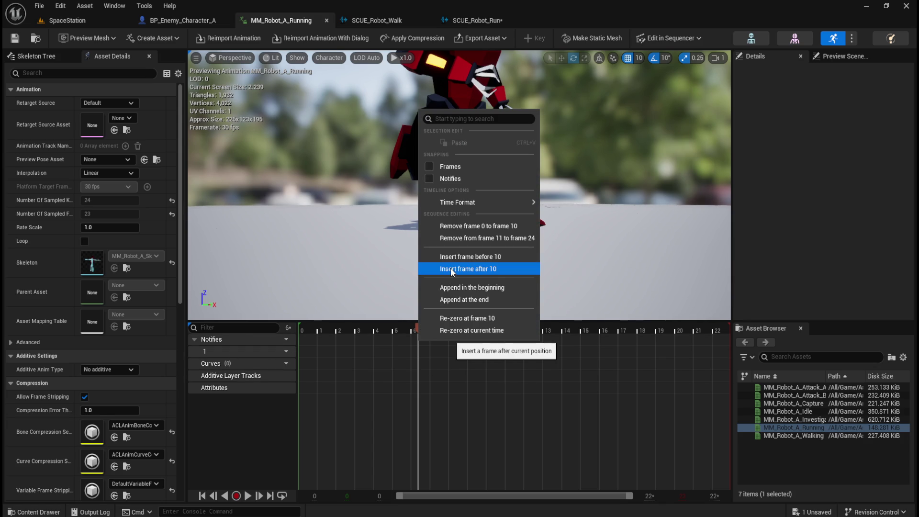
{"action": "left_click", "coordinate": [418, 365]}
{"action": "right_click", "coordinate": [417, 365]}
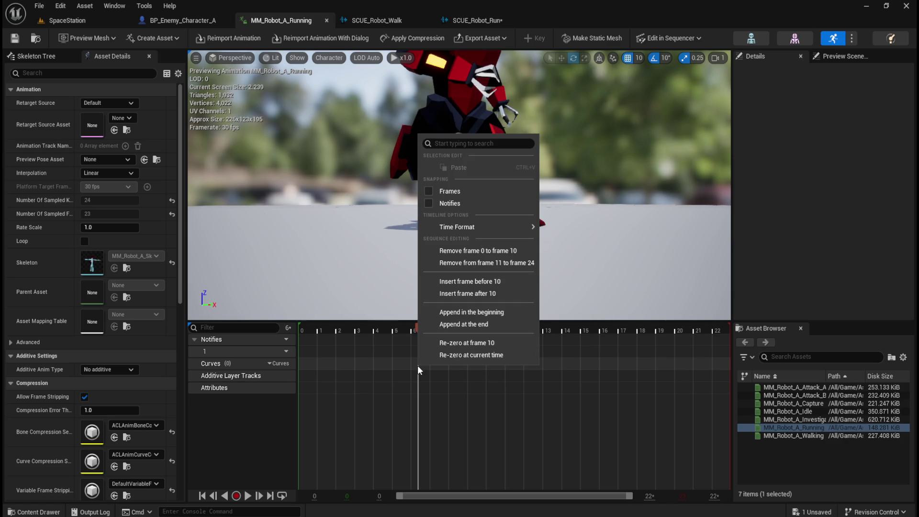
{"action": "right_click", "coordinate": [408, 374]}
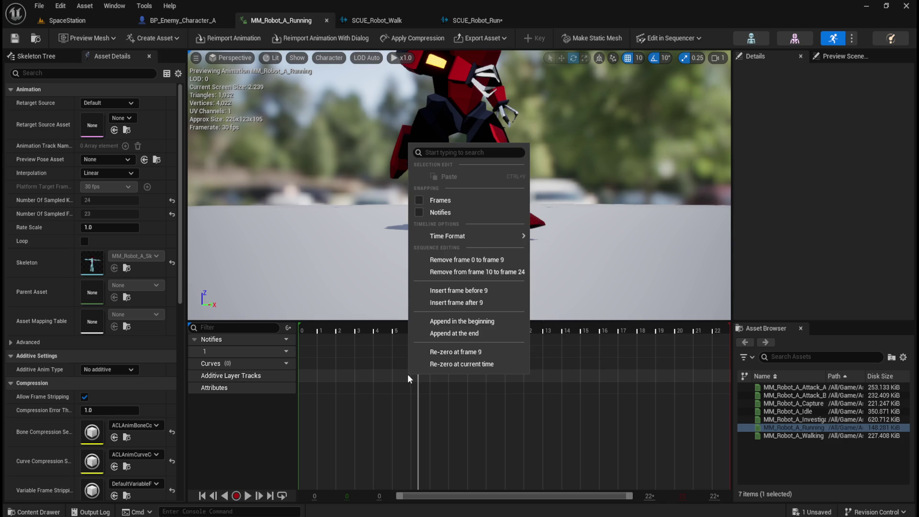
{"action": "left_click", "coordinate": [842, 56]}
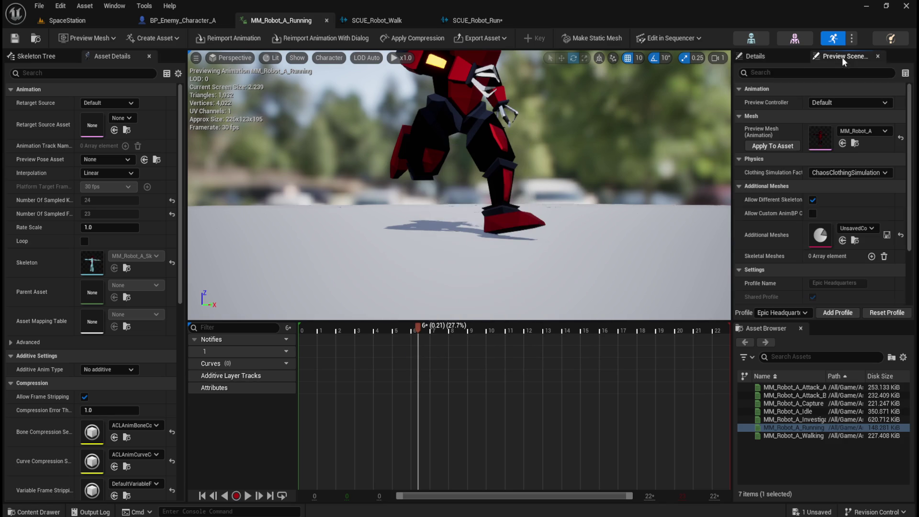
- Add a Play Sound notify with SCUE_Robot_Run at frame 6 on the Notifies track
{"action": "right_click", "coordinate": [418, 349]}
{"action": "mouse_move", "coordinate": [426, 393]}
{"action": "left_click", "coordinate": [431, 493]}
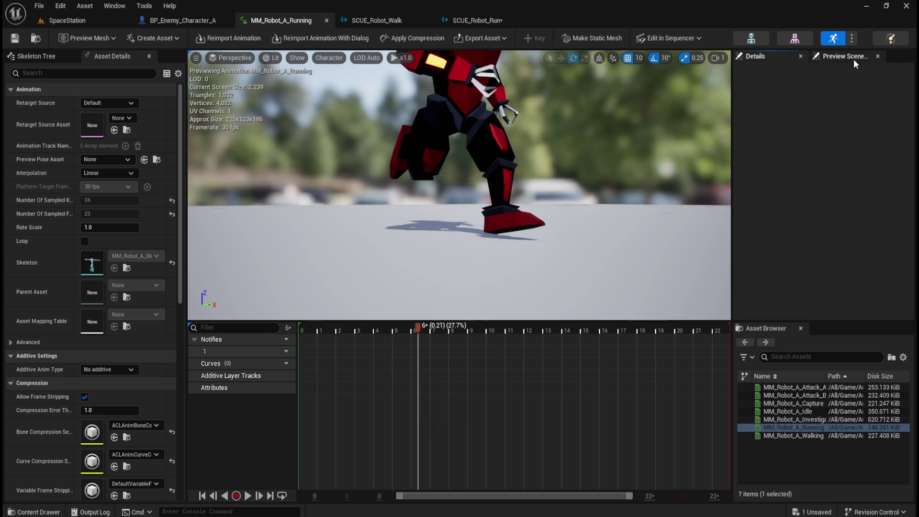
{"action": "right_click", "coordinate": [418, 356]}
{"action": "mouse_move", "coordinate": [443, 375]}
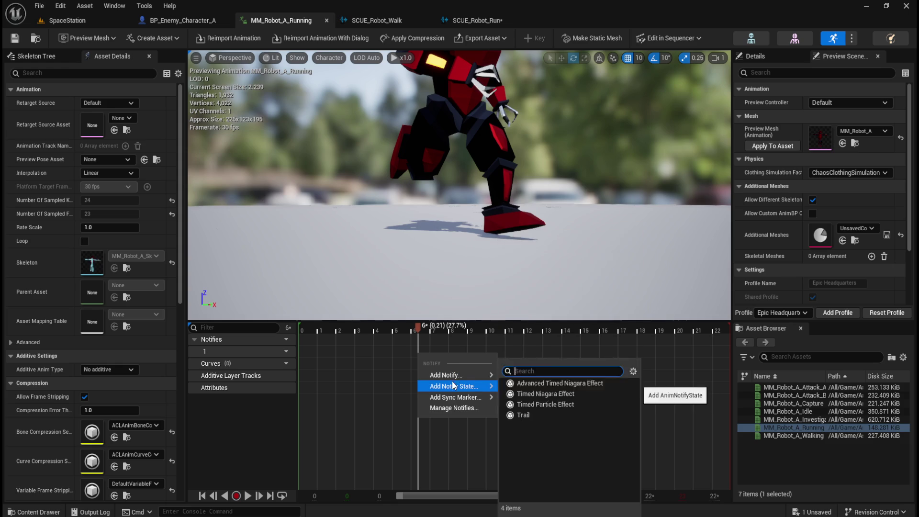
{"action": "left_click", "coordinate": [548, 440]}
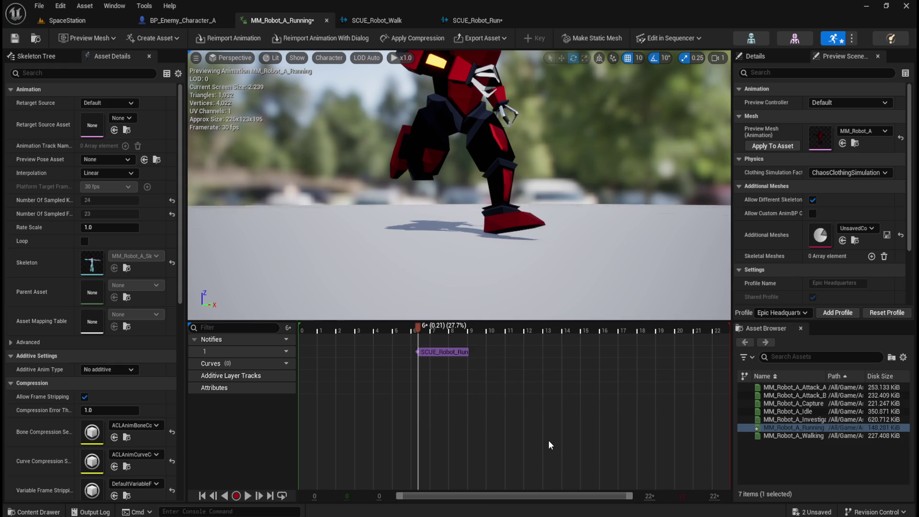
- Scrub forward to the next footfall at frame 18 on the Notifies track
{"action": "mouse_move", "coordinate": [429, 332]}
{"action": "left_mouse_down"}
{"action": "mouse_move", "coordinate": [648, 357]}
{"action": "mouse_move", "coordinate": [665, 350]}
{"action": "mouse_move", "coordinate": [643, 364]}
{"action": "mouse_move", "coordinate": [401, 372]}
{"action": "mouse_move", "coordinate": [415, 369]}
{"action": "mouse_move", "coordinate": [431, 370]}
{"action": "mouse_move", "coordinate": [366, 387]}
{"action": "mouse_move", "coordinate": [411, 381]}
{"action": "left_mouse_up"}
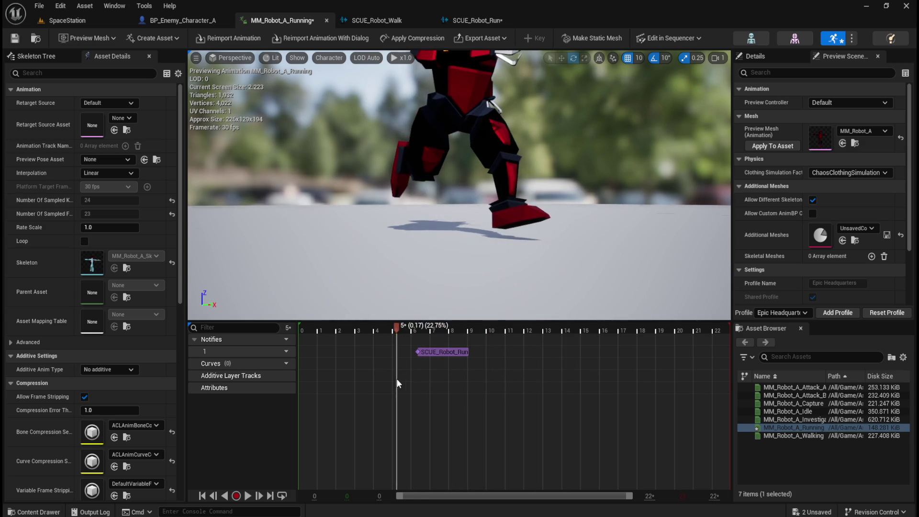
{"action": "mouse_move", "coordinate": [404, 384]}
{"action": "left_mouse_down"}
{"action": "mouse_move", "coordinate": [452, 378]}
{"action": "mouse_move", "coordinate": [370, 378]}
{"action": "mouse_move", "coordinate": [674, 364]}
{"action": "mouse_move", "coordinate": [640, 376]}
{"action": "mouse_move", "coordinate": [641, 350]}
{"action": "left_mouse_up"}
{"action": "right_click", "coordinate": [642, 352]}
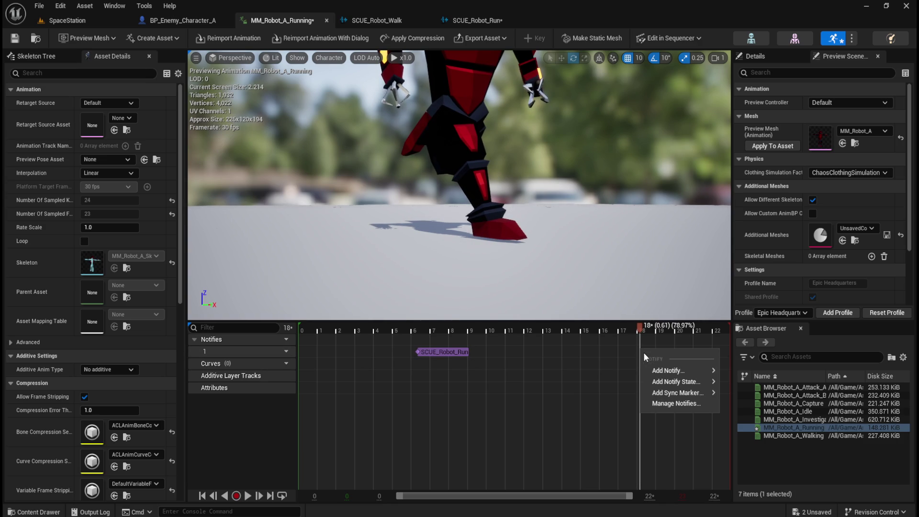
- Add a Play Sound notify at frame 18 and set its Sound to SCUE_Robot_Run
{"action": "mouse_move", "coordinate": [659, 370]}
{"action": "left_click", "coordinate": [754, 437]}
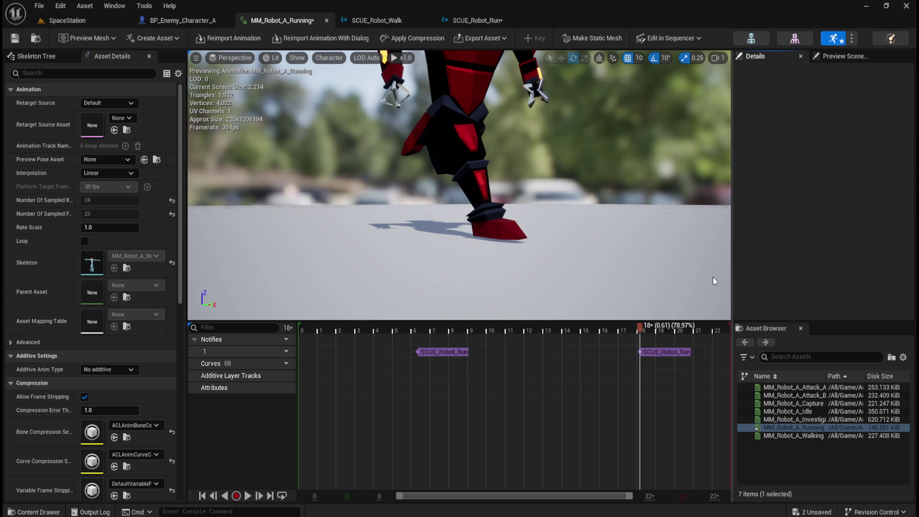
{"action": "left_click", "coordinate": [651, 353]}
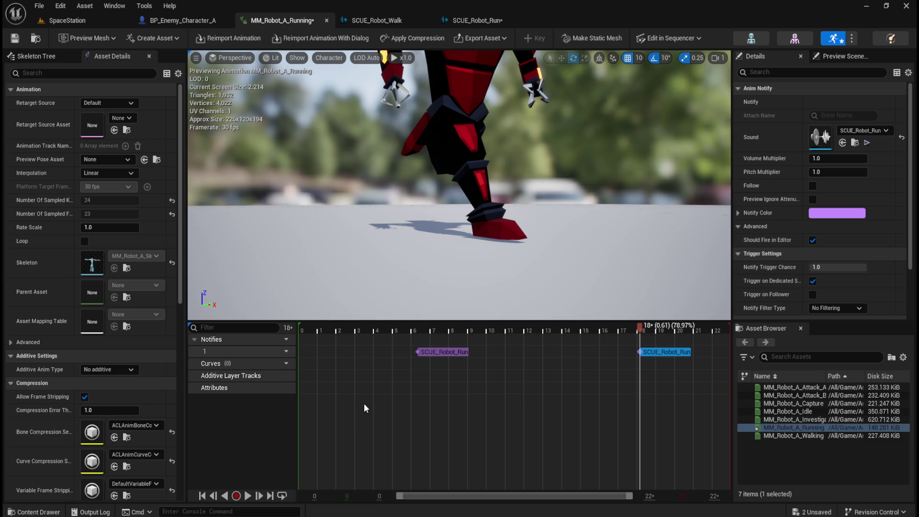
{"action": "left_click", "coordinate": [869, 132]}
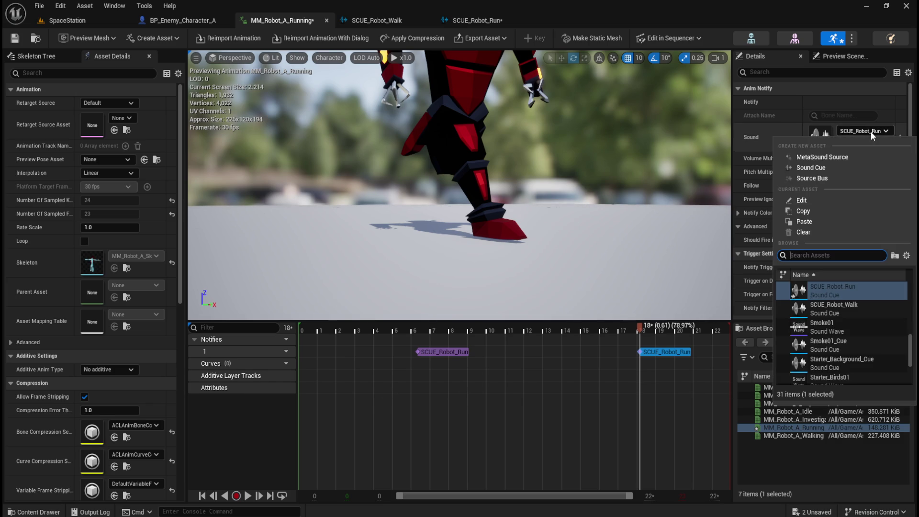
{"action": "type", "text": "scue"}
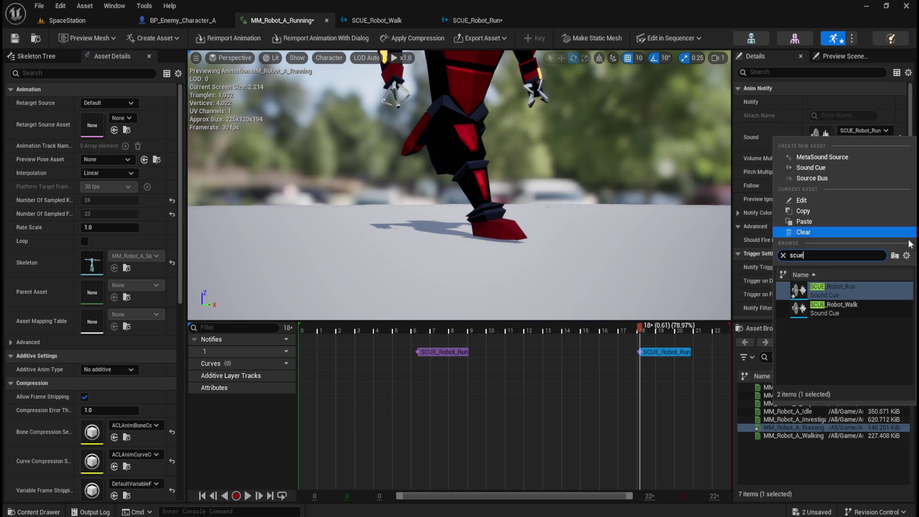
{"action": "left_click", "coordinate": [841, 295]}
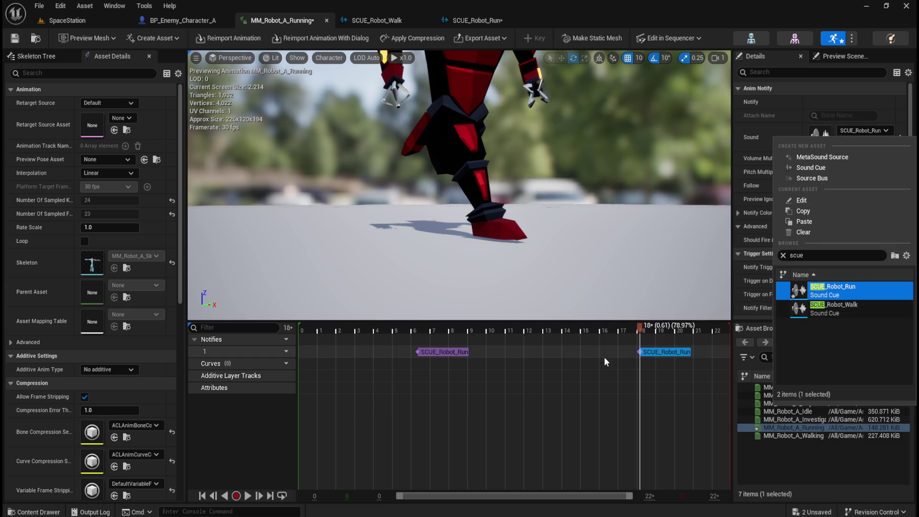
{"action": "left_click", "coordinate": [297, 437]}
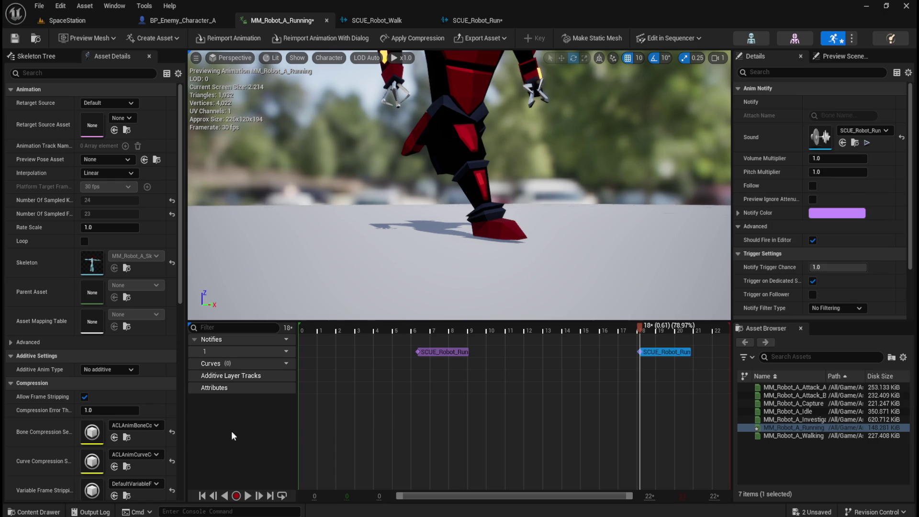
{"action": "key", "text": "ctrl+space"}
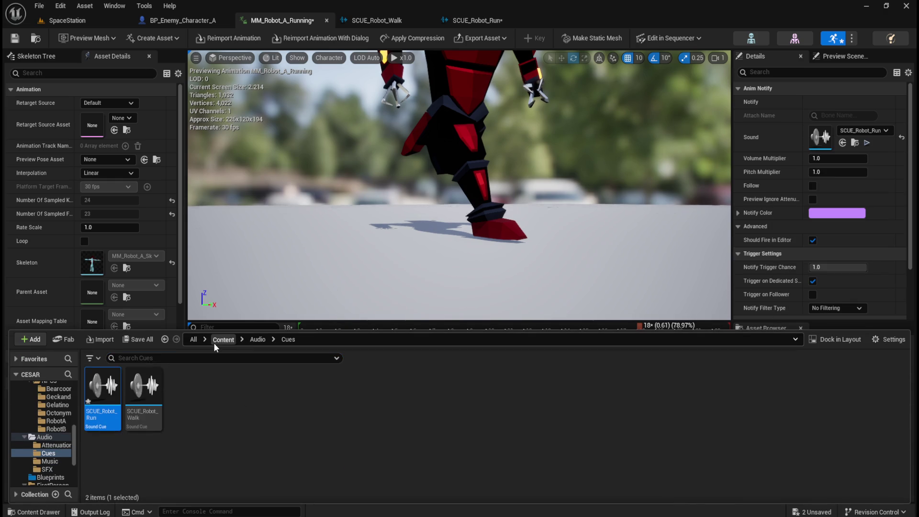
- Go to Content > Assets > NPCs > RobotA and open MM_Robot_A_Walking
{"action": "left_click", "coordinate": [213, 343]}
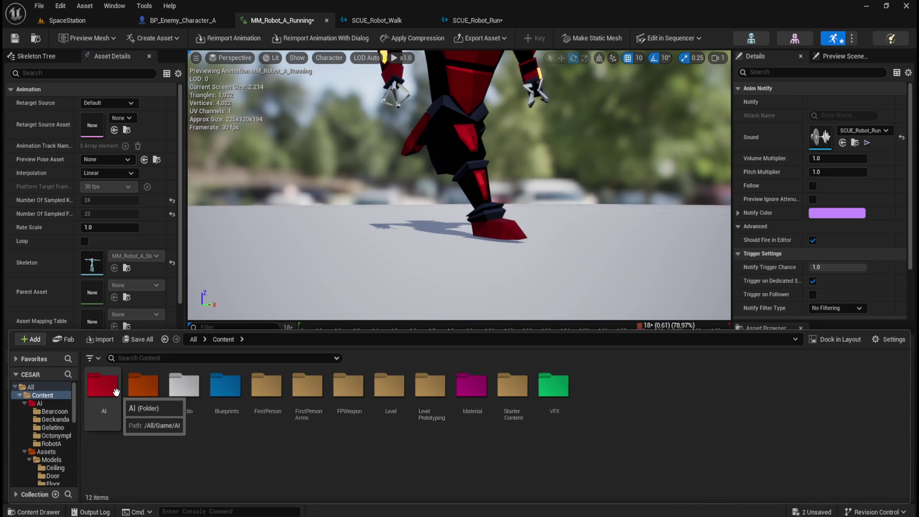
{"action": "double_click", "coordinate": [103, 385]}
{"action": "double_click", "coordinate": [263, 390]}
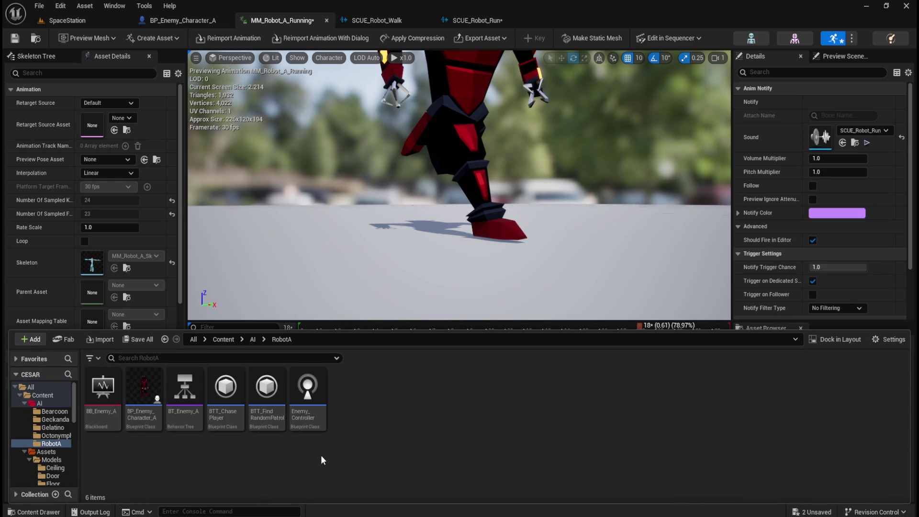
{"action": "left_click", "coordinate": [225, 340]}
{"action": "left_click", "coordinate": [142, 389]}
{"action": "double_click", "coordinate": [142, 390]}
{"action": "double_click", "coordinate": [144, 386]}
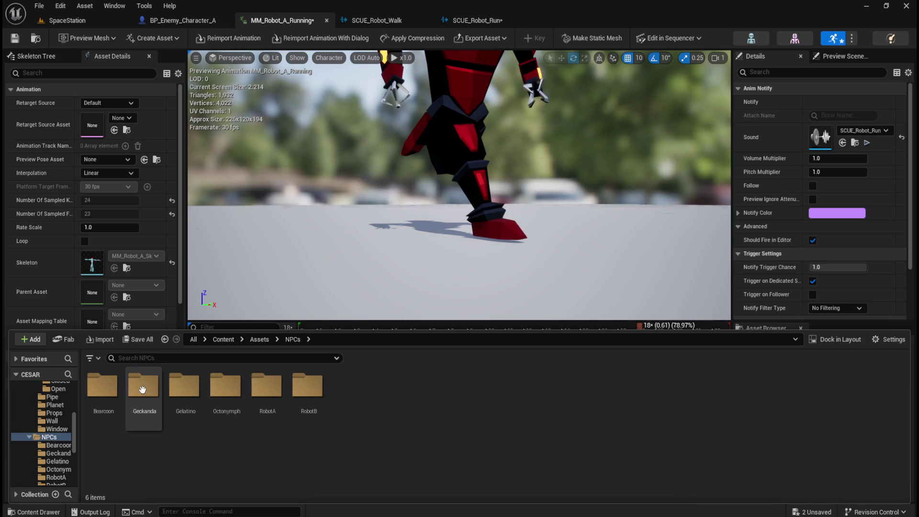
{"action": "double_click", "coordinate": [263, 386]}
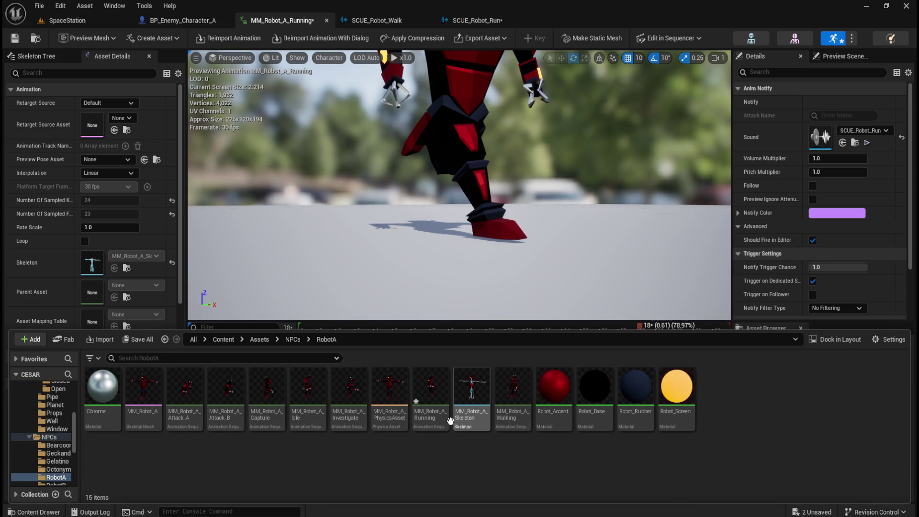
{"action": "double_click", "coordinate": [514, 418]}
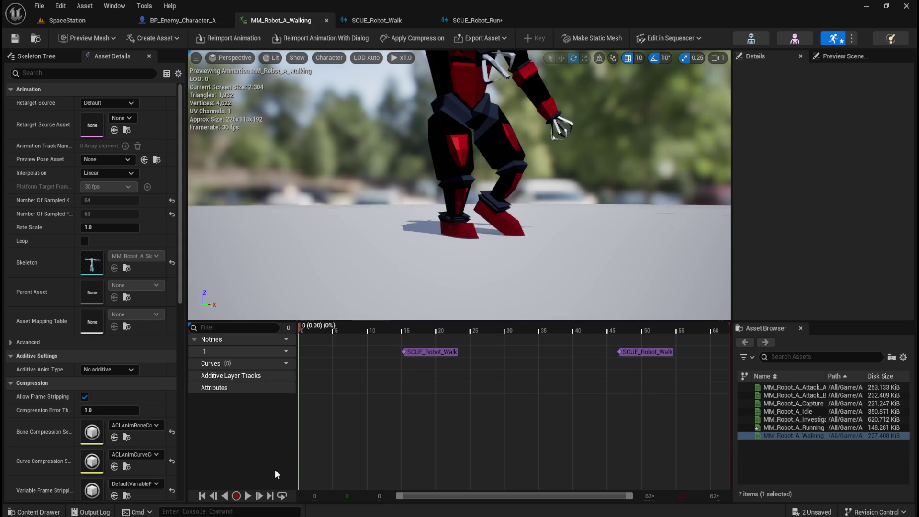
- Play and stop the walk preview, then open MM_Robot_A_Running
{"action": "left_click", "coordinate": [248, 496]}
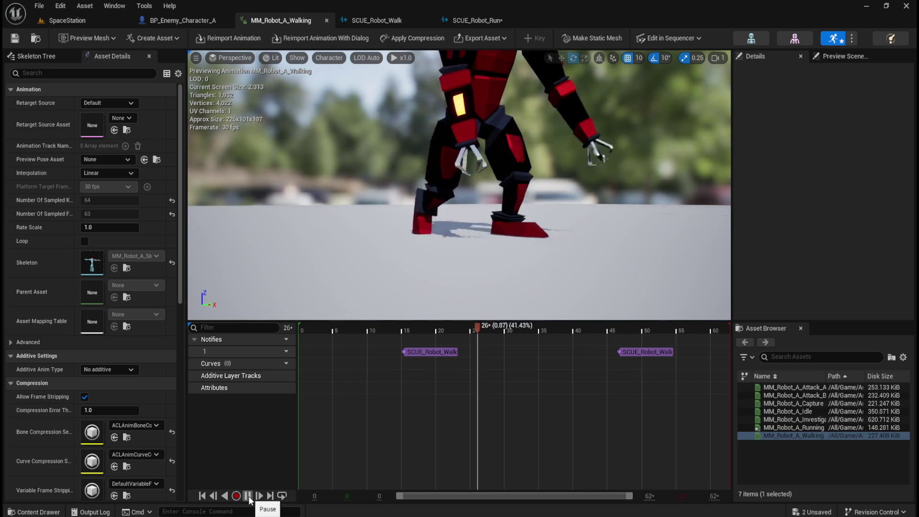
{"action": "left_click", "coordinate": [250, 497]}
{"action": "key", "text": "ctrl+space"}
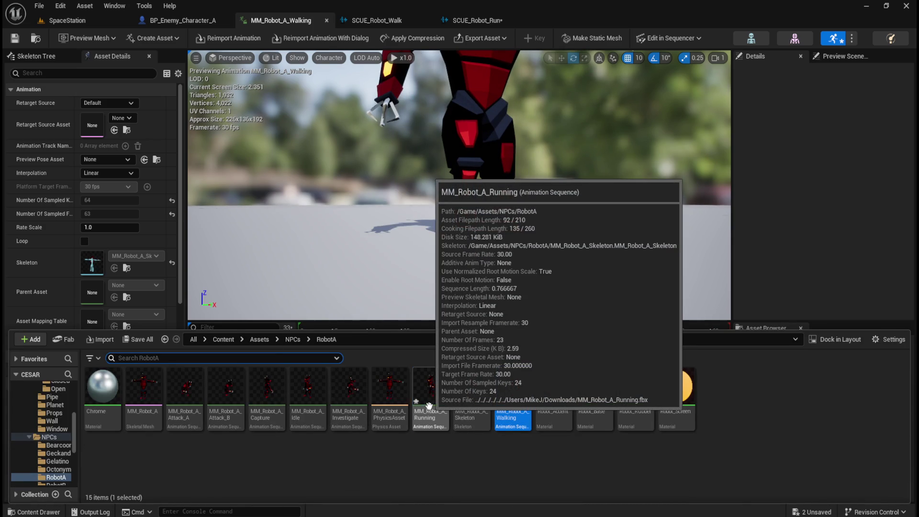
{"action": "double_click", "coordinate": [429, 406]}
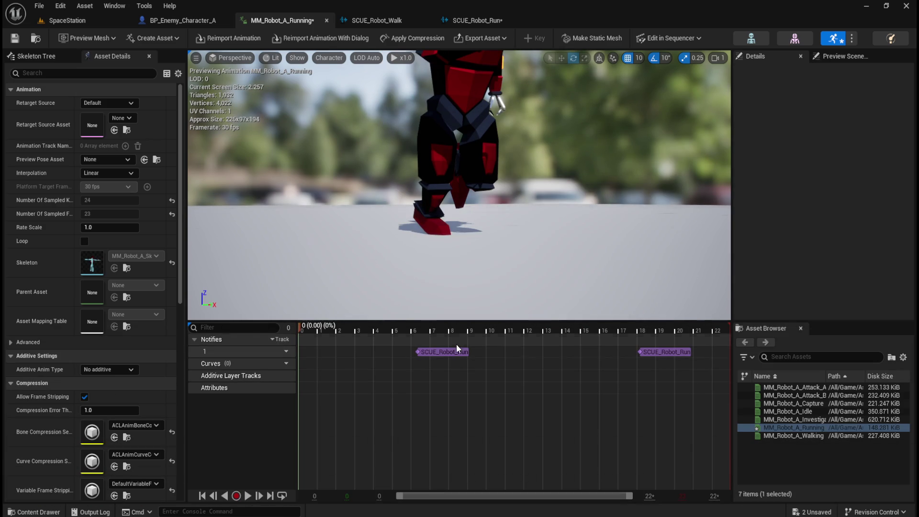
- Confirm the notifies at frames 6 and 18 both play SCUE_Robot_Run
{"action": "left_click", "coordinate": [430, 353]}
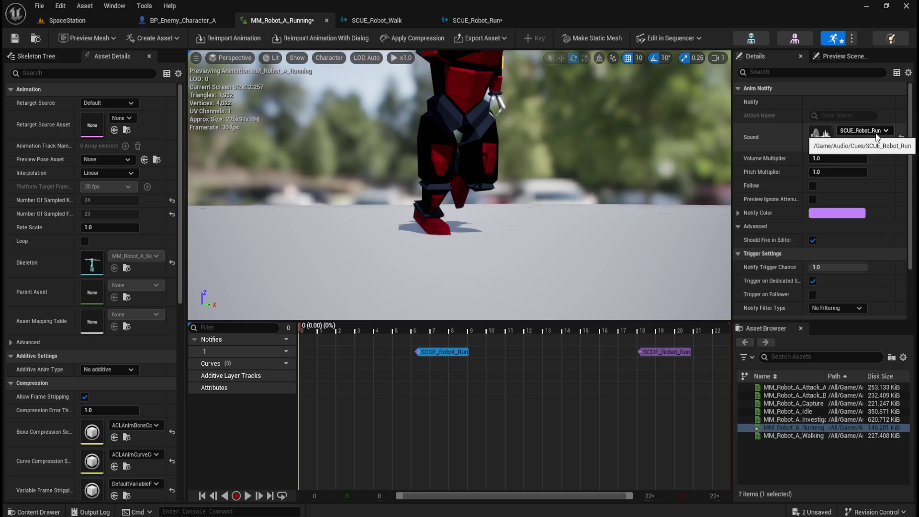
{"action": "left_click", "coordinate": [671, 350]}
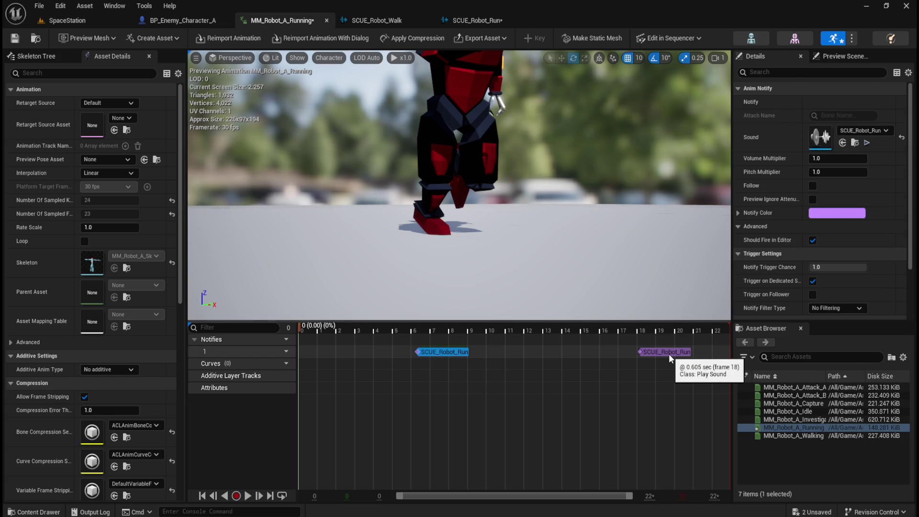
{"action": "left_click", "coordinate": [449, 351]}
{"action": "left_click", "coordinate": [668, 349]}
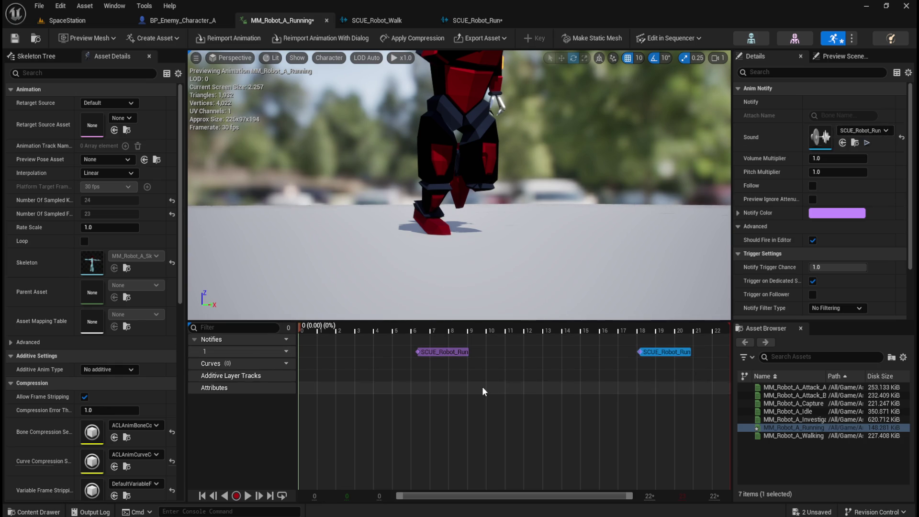
{"action": "key", "text": "ctrl+space"}
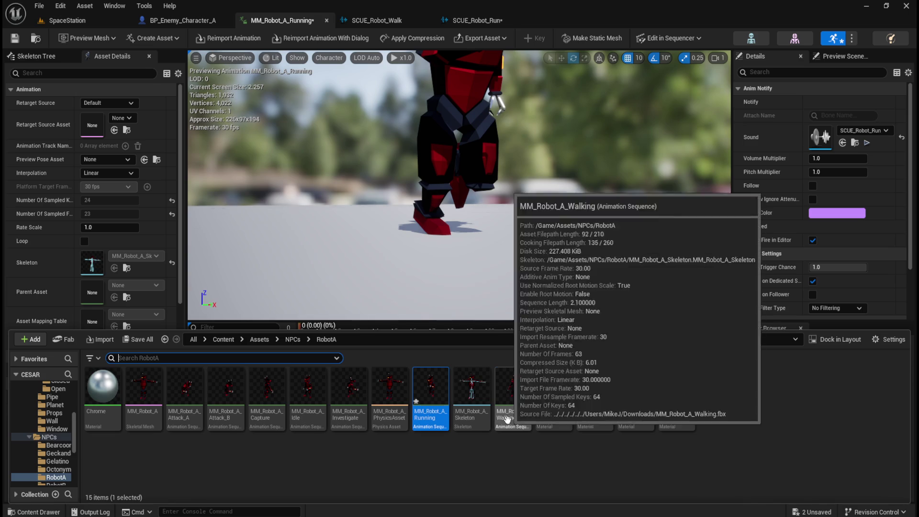
- Open MM_Robot_A_Walking, inspect its two SCUE_Robot_Walk notifies, and play it back
{"action": "double_click", "coordinate": [500, 414]}
{"action": "left_click", "coordinate": [441, 353]}
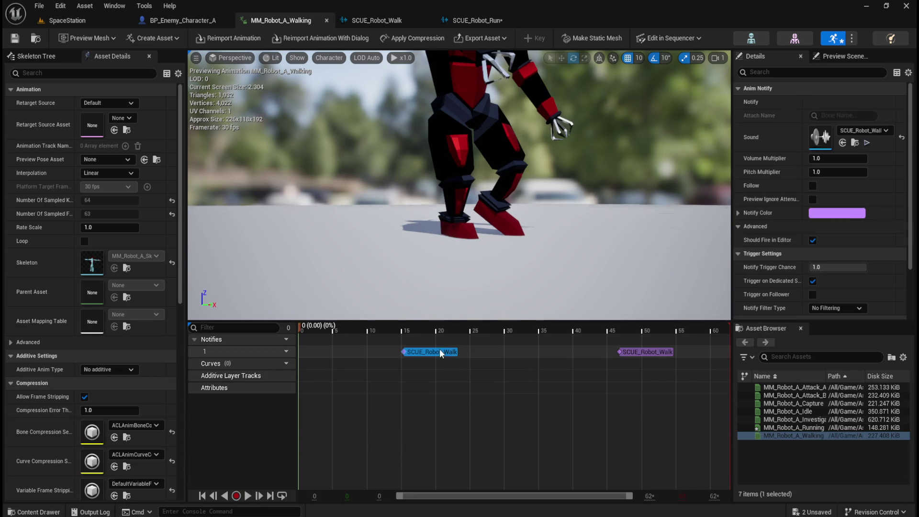
{"action": "left_click", "coordinate": [650, 350]}
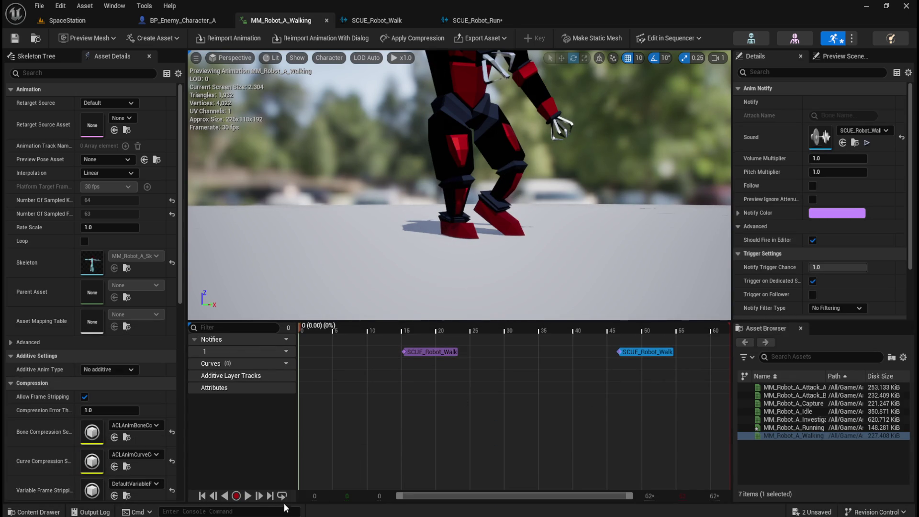
{"action": "left_click_drag", "start_coordinate": [493, 166], "coordinate": [485, 180]}
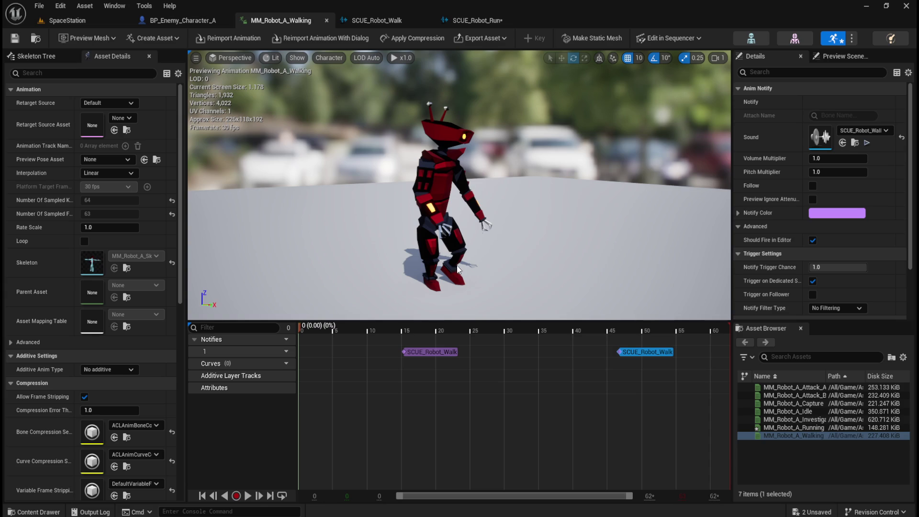
{"action": "left_click", "coordinate": [249, 500]}
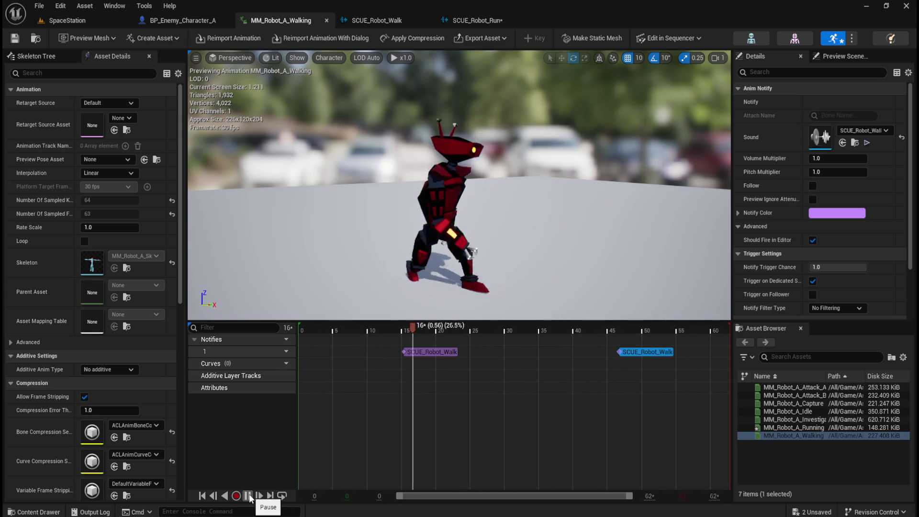
{"action": "left_click", "coordinate": [248, 497]}
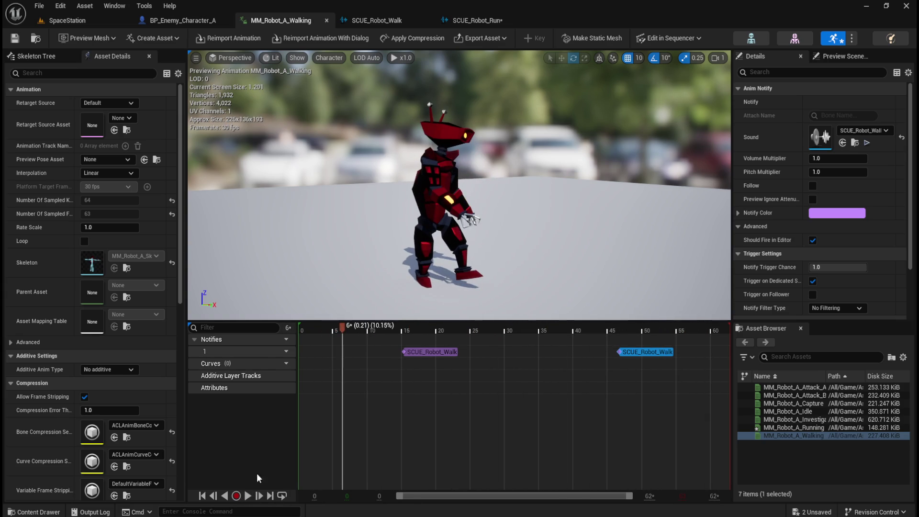
- Open MM_Robot_A_Running and play it through both SCUE_Robot_Run notifies, then pause
{"action": "key", "text": "ctrl+space"}
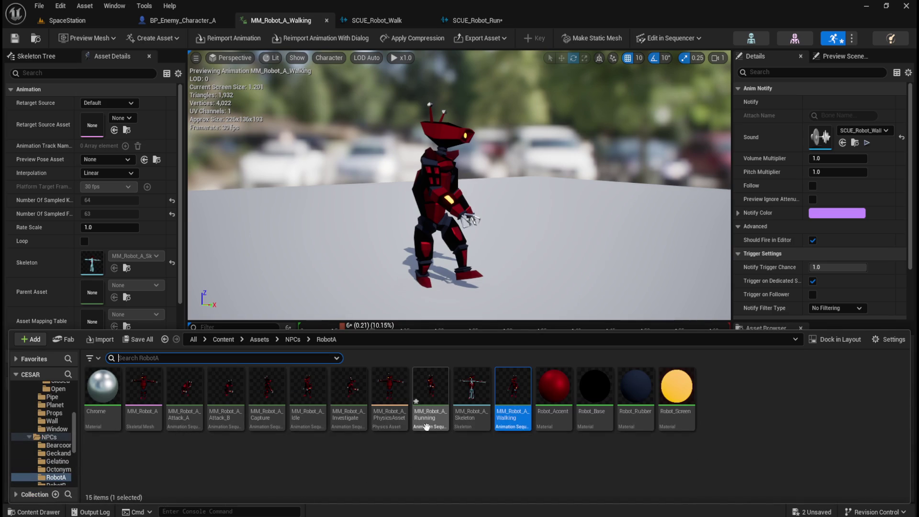
{"action": "double_click", "coordinate": [426, 427]}
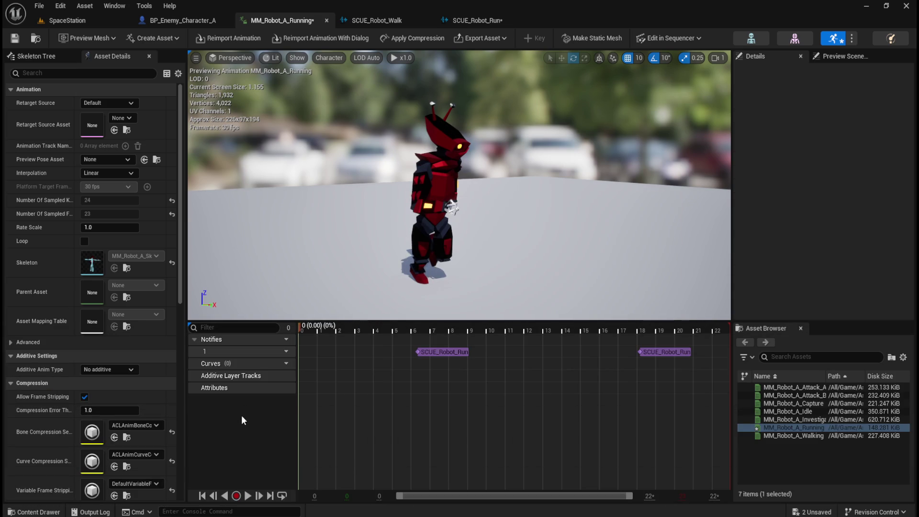
{"action": "left_click", "coordinate": [248, 495]}
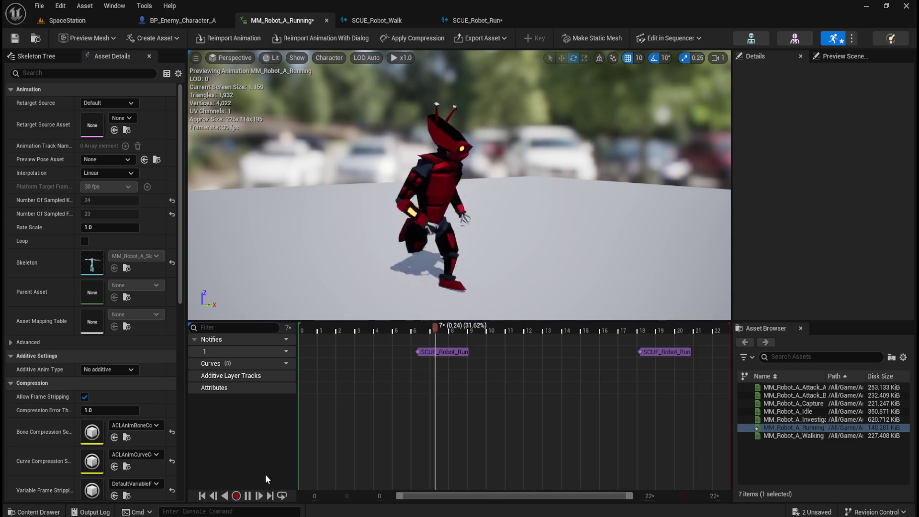
{"action": "left_click", "coordinate": [248, 496]}
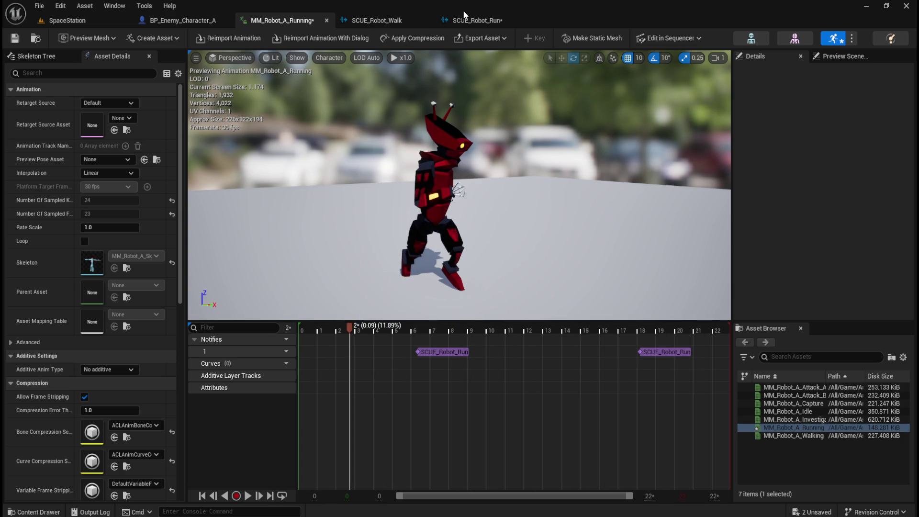
- Check SCUE_Robot_Run's Footstep_1 player, Random node and 1.3–1.5 pitch Modulator, then resume the run preview
{"action": "left_click", "coordinate": [466, 20]}
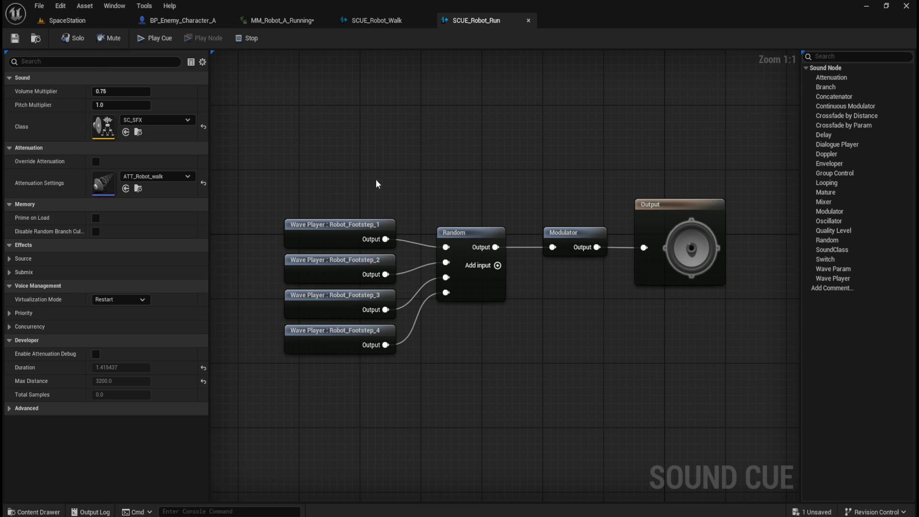
{"action": "left_click", "coordinate": [352, 225]}
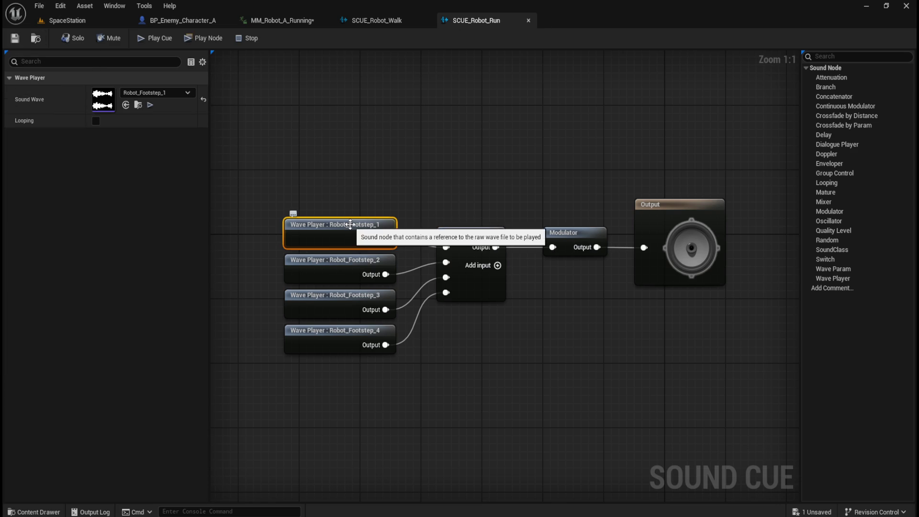
{"action": "left_click", "coordinate": [501, 198]}
{"action": "left_click", "coordinate": [486, 231]}
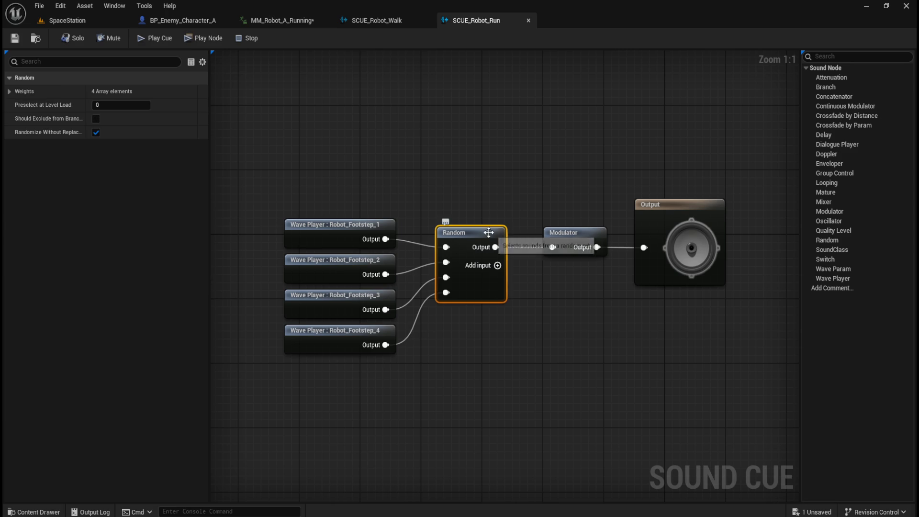
{"action": "left_click", "coordinate": [588, 234]}
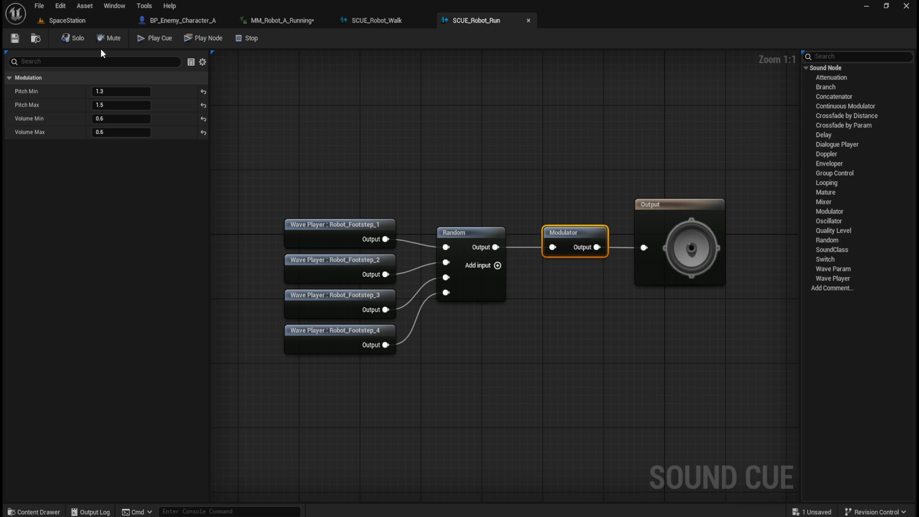
{"action": "left_click", "coordinate": [286, 21]}
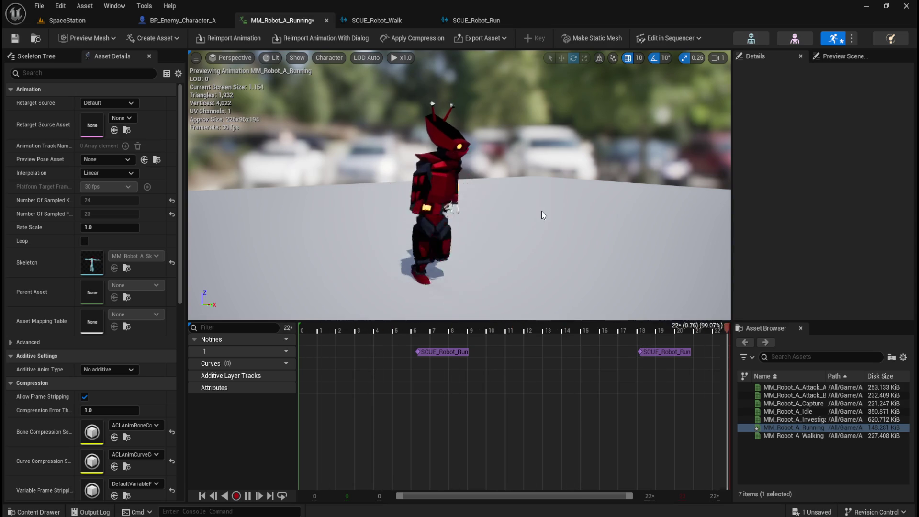
- Orbit around the running robot, pause the preview, and return to the SCUE_Robot_Run graph
{"action": "left_click_drag", "start_coordinate": [568, 200], "coordinate": [359, 221]}
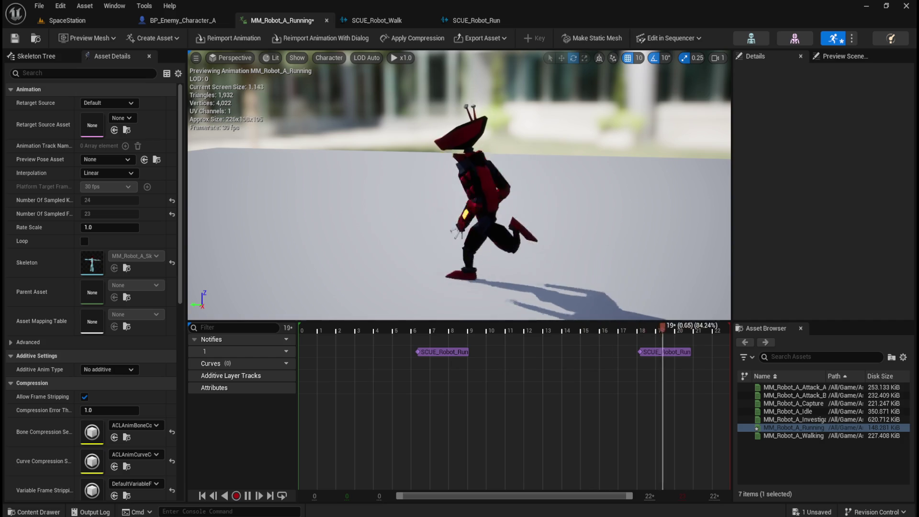
{"action": "mouse_move", "coordinate": [460, 201]}
{"action": "left_mouse_down"}
{"action": "mouse_move", "coordinate": [460, 213]}
{"action": "mouse_move", "coordinate": [421, 218]}
{"action": "left_mouse_up"}
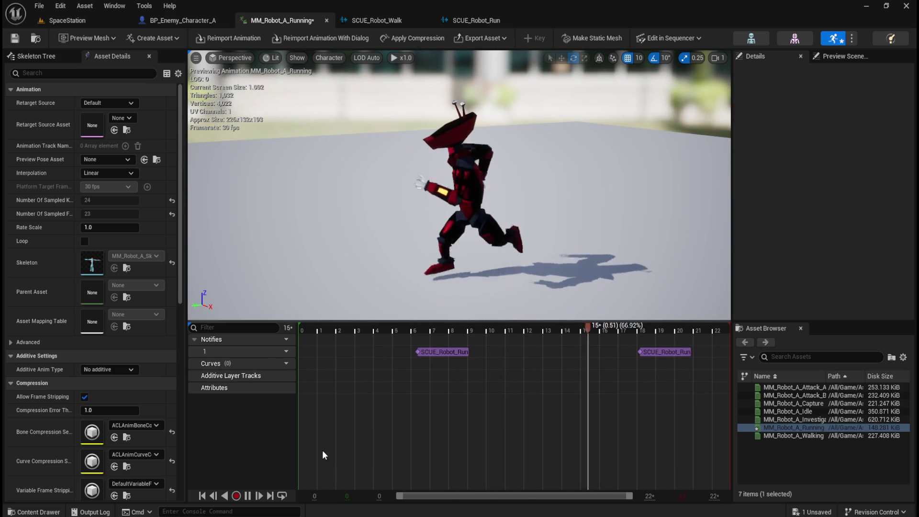
{"action": "left_click", "coordinate": [248, 496]}
{"action": "left_click", "coordinate": [476, 20]}
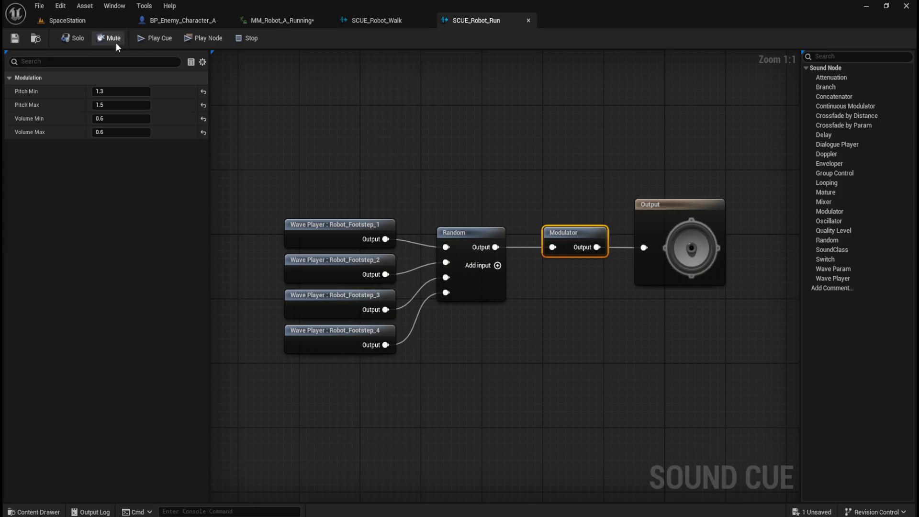
- Play the SCUE_Robot_Run cue repeatedly to hear its randomized footsteps
{"action": "left_click", "coordinate": [140, 39]}
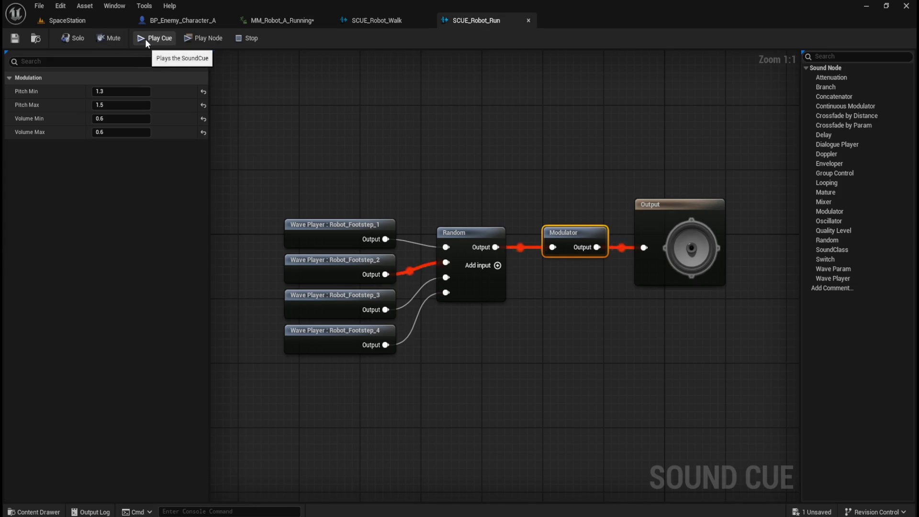
{"action": "left_click", "coordinate": [145, 39]}
{"action": "left_click", "coordinate": [145, 39]}
{"action": "left_click", "coordinate": [145, 39]}
{"action": "left_click", "coordinate": [145, 39]}
{"action": "left_click", "coordinate": [145, 39]}
{"action": "left_click", "coordinate": [145, 39]}
{"action": "left_click", "coordinate": [145, 39]}
{"action": "left_click", "coordinate": [146, 38]}
{"action": "left_click", "coordinate": [146, 39]}
{"action": "left_click", "coordinate": [145, 39]}
{"action": "left_click", "coordinate": [145, 38]}
{"action": "left_click", "coordinate": [145, 38]}
{"action": "left_click", "coordinate": [145, 39]}
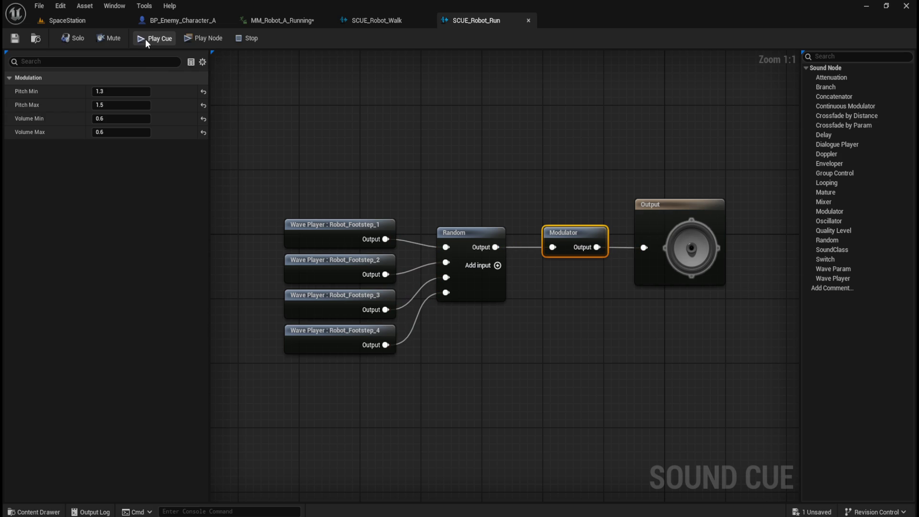
{"action": "left_click", "coordinate": [145, 39]}
{"action": "left_click", "coordinate": [145, 31]}
{"action": "left_click", "coordinate": [145, 32]}
{"action": "left_click", "coordinate": [146, 34]}
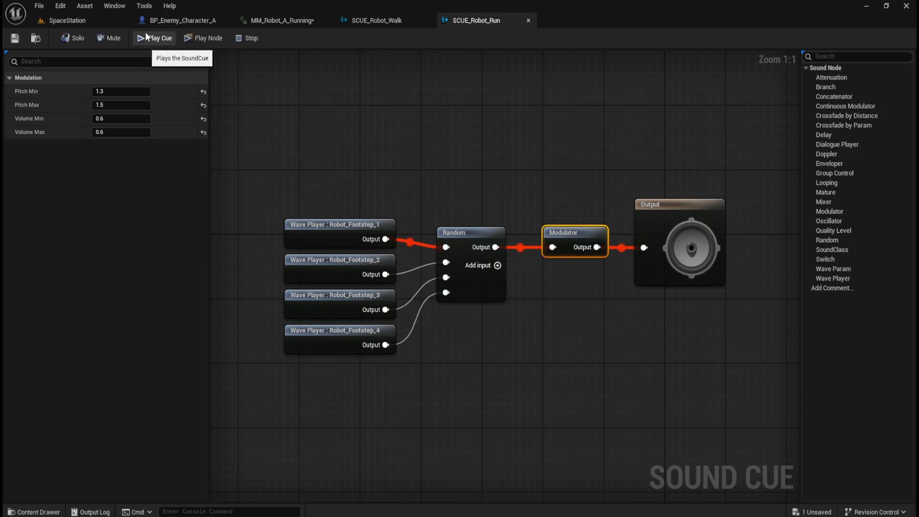
- Delete the Robot_Footstep_1 player and the Random node's empty input, tidy the nodes, and replay the cue
{"action": "left_click_drag", "start_coordinate": [314, 142], "coordinate": [374, 219]}
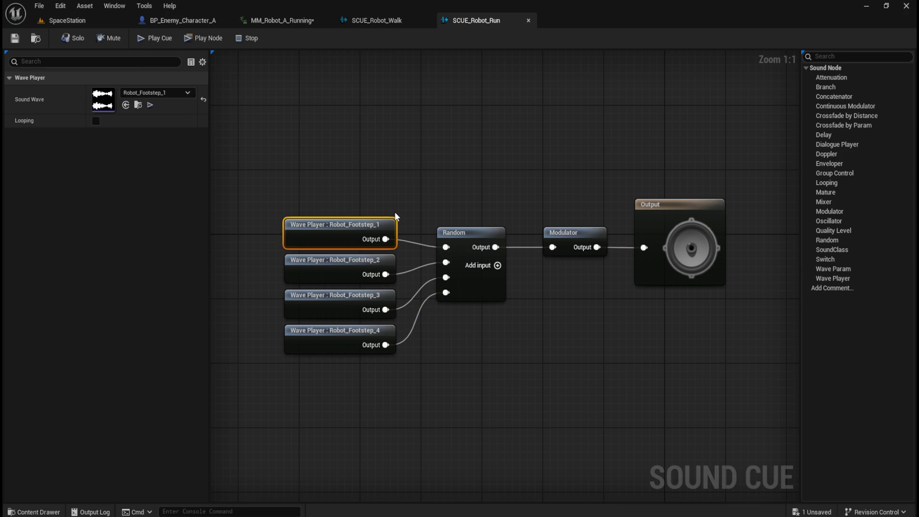
{"action": "key", "text": "Delete"}
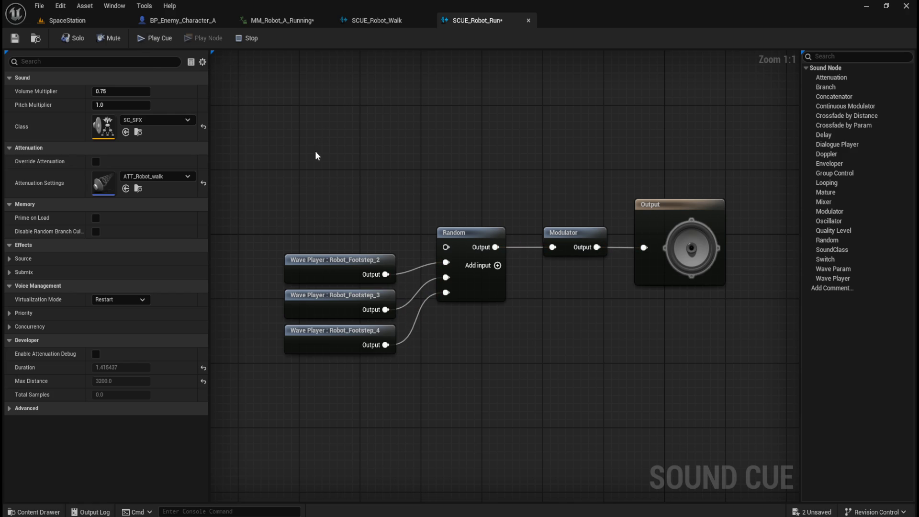
{"action": "right_click", "coordinate": [446, 246]}
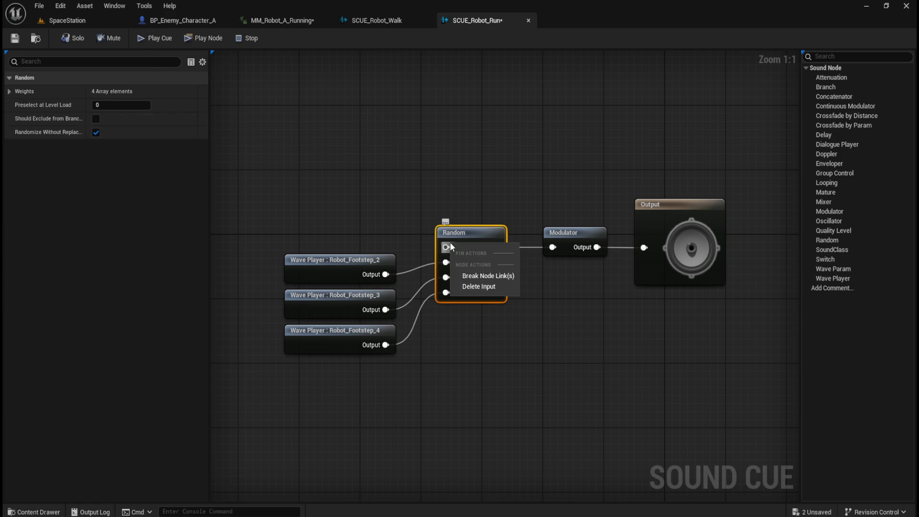
{"action": "left_click", "coordinate": [474, 287]}
{"action": "mouse_move", "coordinate": [369, 215]}
{"action": "left_mouse_down"}
{"action": "mouse_move", "coordinate": [366, 341]}
{"action": "mouse_move", "coordinate": [356, 240]}
{"action": "left_mouse_up"}
{"action": "left_click", "coordinate": [326, 139]}
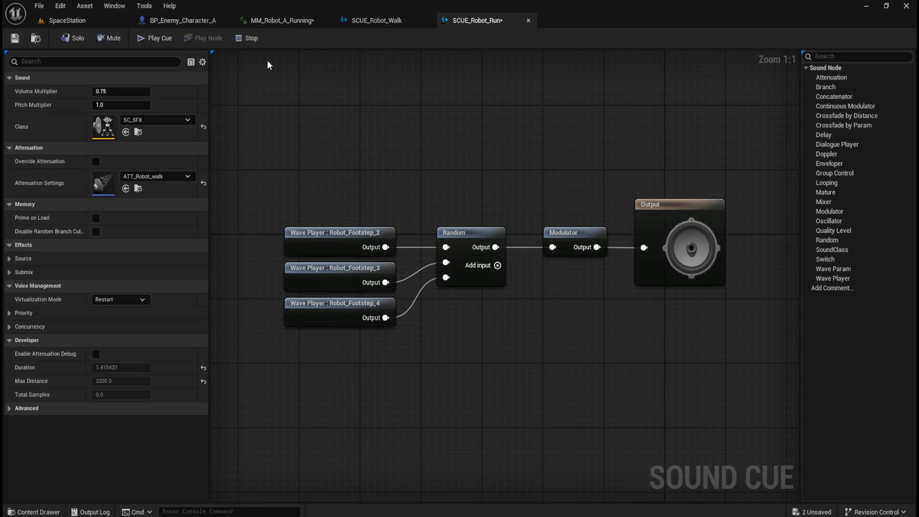
{"action": "left_click", "coordinate": [154, 40]}
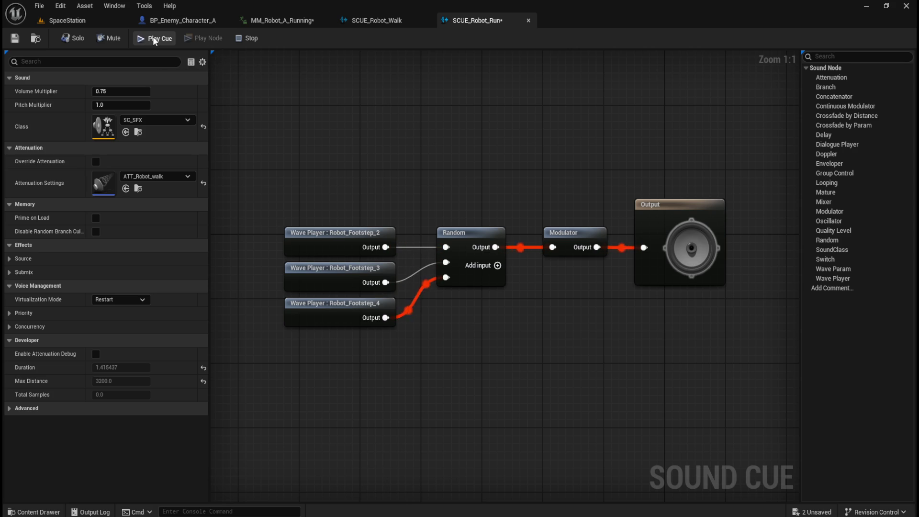
{"action": "left_click", "coordinate": [302, 23]}
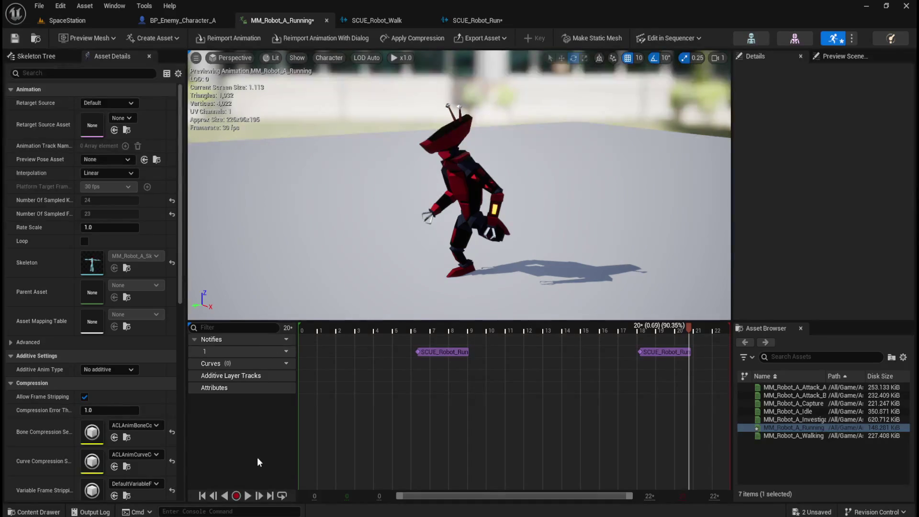
- Preview the running animation's footstep notifies, then bring up the SCUE_Robot_Walk cue graph
{"action": "left_click", "coordinate": [248, 495]}
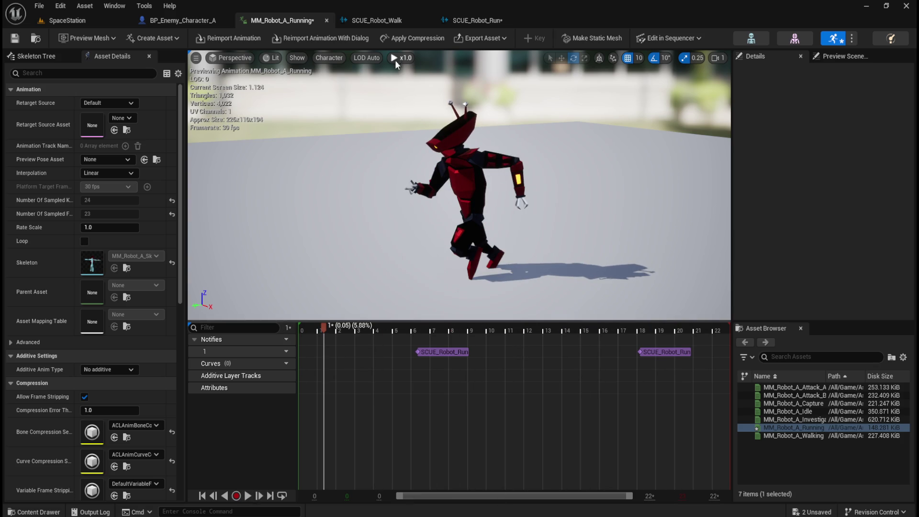
{"action": "left_click", "coordinate": [402, 22]}
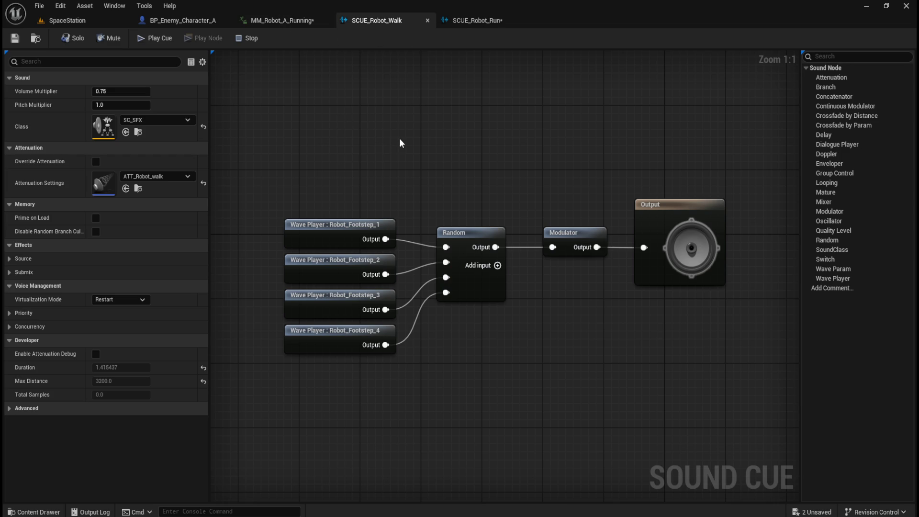
- Play the SCUE_Robot_Run cue a couple of times to hear its footsteps
{"action": "left_click", "coordinate": [485, 20]}
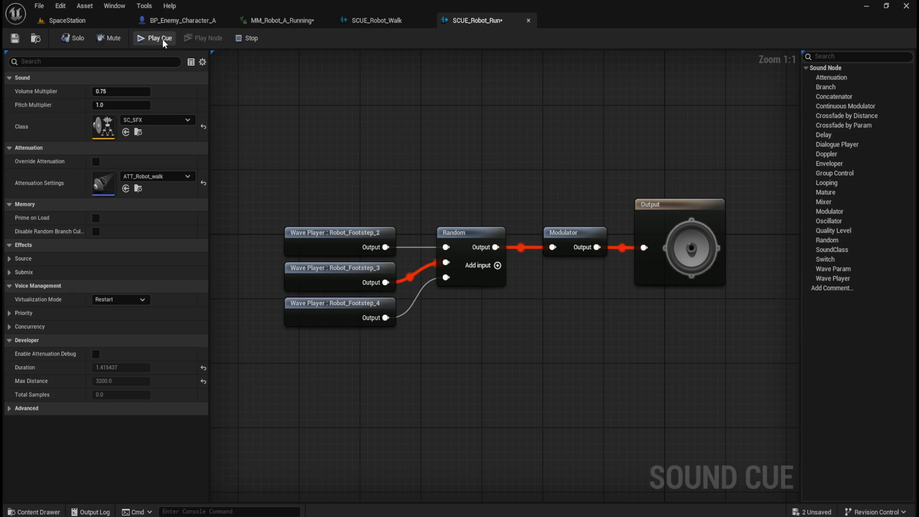
{"action": "left_click", "coordinate": [163, 42]}
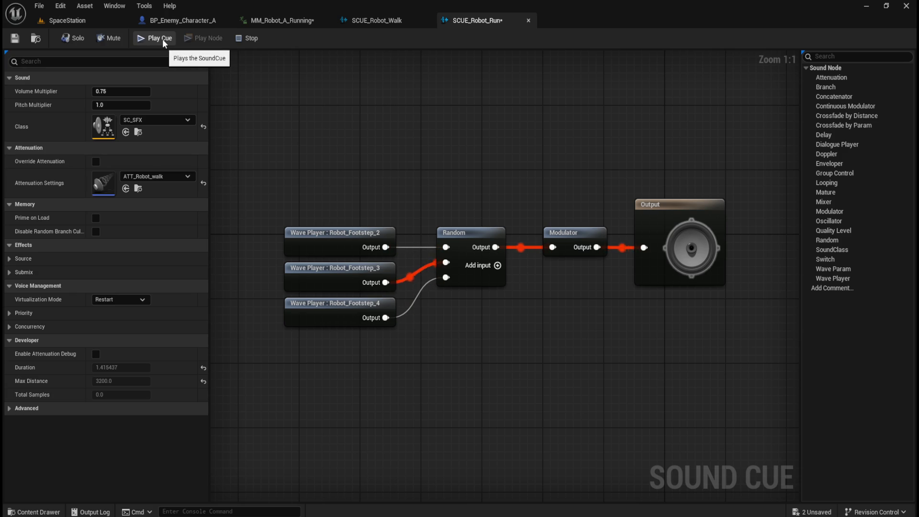
{"action": "left_click", "coordinate": [163, 42]}
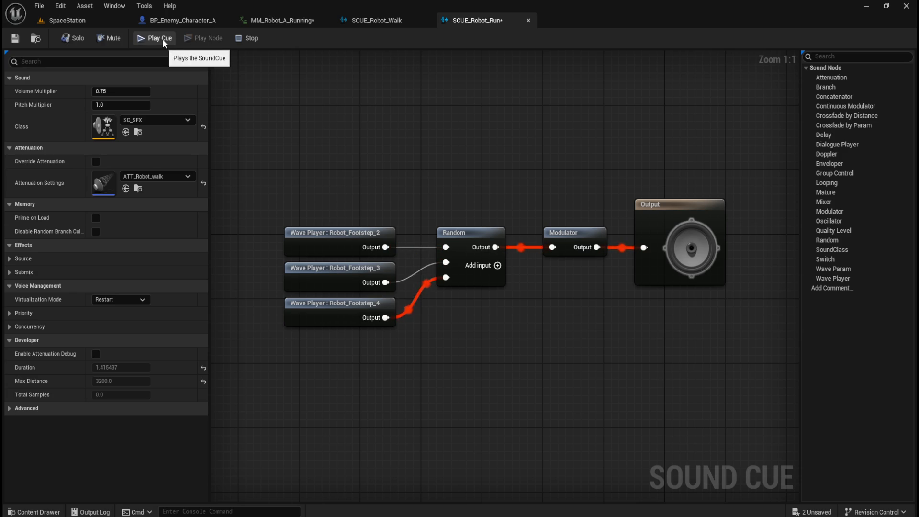
- Remove Robot_Footstep_3 and its Random input, leaving Footstep_2 and Footstep_4, then hear it in the running animation
{"action": "left_click", "coordinate": [316, 271]}
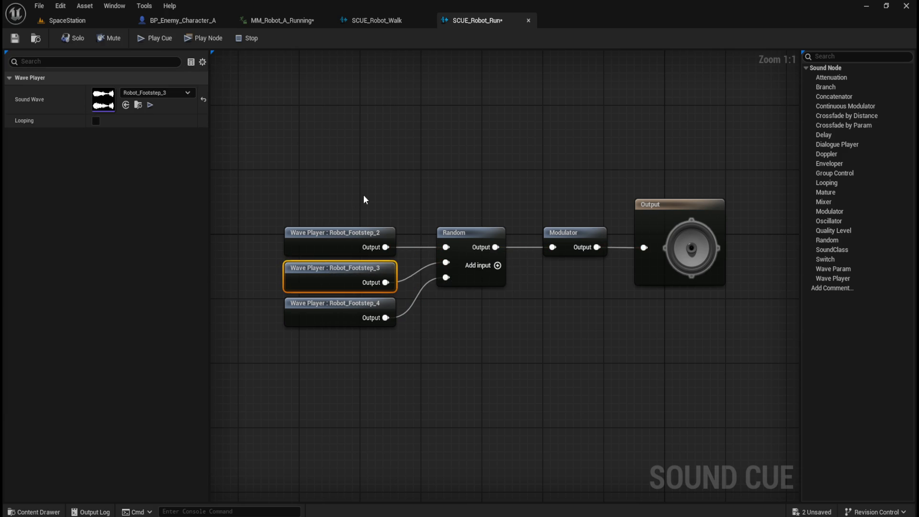
{"action": "key", "text": "Delete"}
{"action": "right_click", "coordinate": [446, 262]}
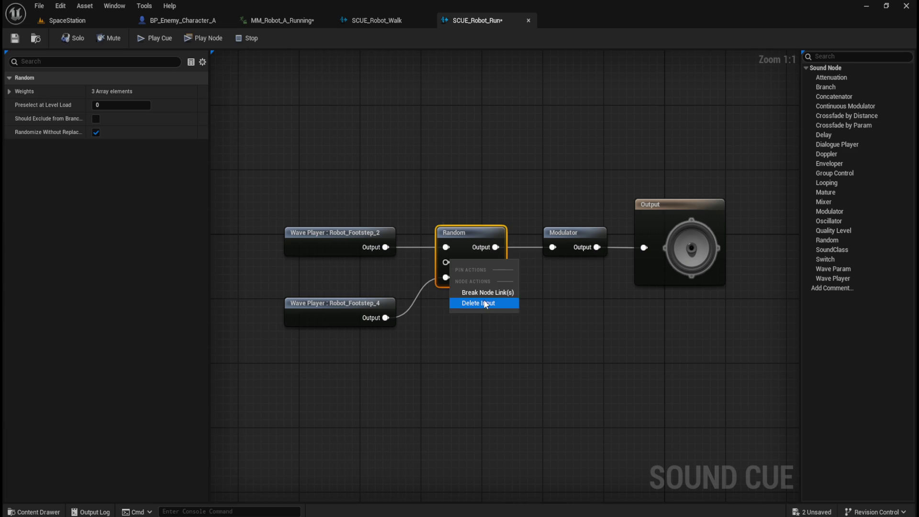
{"action": "left_click", "coordinate": [486, 304]}
{"action": "left_click_drag", "start_coordinate": [333, 310], "coordinate": [332, 269]}
{"action": "left_click", "coordinate": [364, 144]}
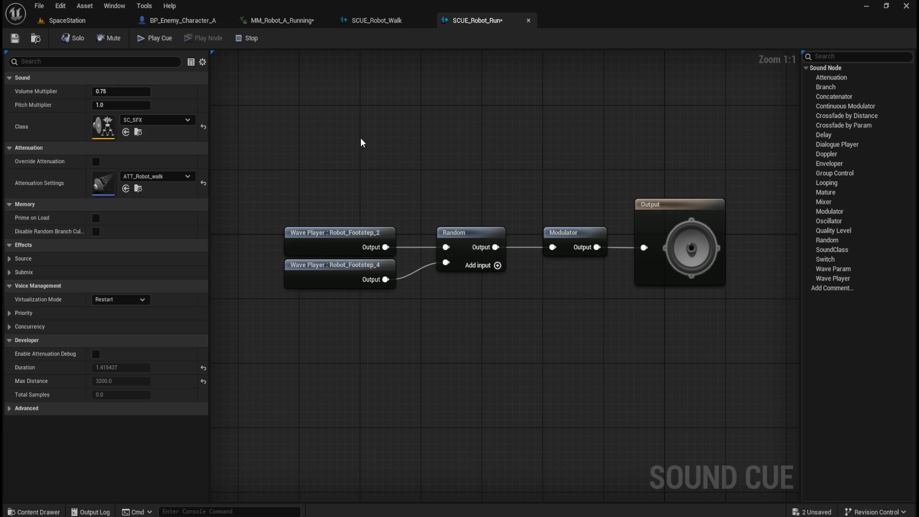
{"action": "left_click", "coordinate": [280, 20]}
{"action": "left_click", "coordinate": [248, 495]}
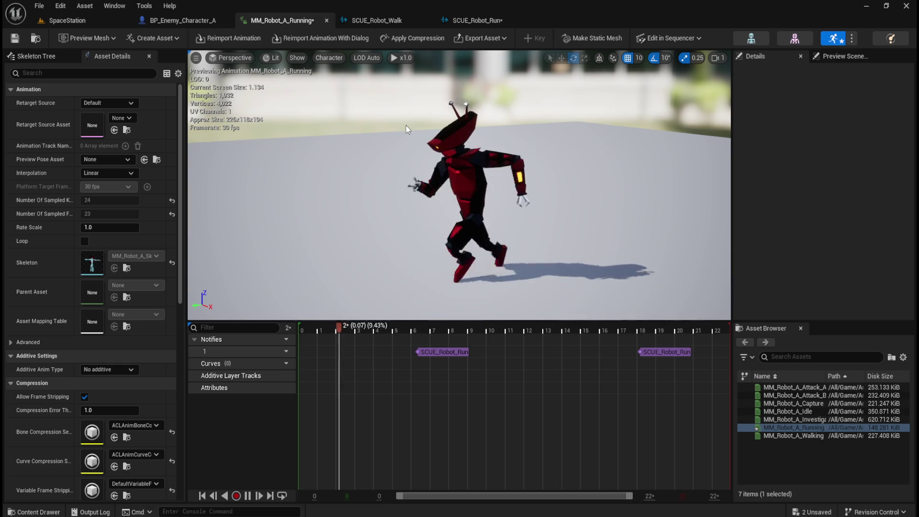
- Pause the running animation, scrub to frame 18 and select the second SCUE_Robot_Run notify
{"action": "left_click", "coordinate": [248, 496]}
{"action": "left_click", "coordinate": [394, 325]}
{"action": "mouse_move", "coordinate": [385, 328]}
{"action": "left_mouse_down"}
{"action": "mouse_move", "coordinate": [418, 322]}
{"action": "mouse_move", "coordinate": [651, 338]}
{"action": "mouse_move", "coordinate": [616, 337]}
{"action": "mouse_move", "coordinate": [634, 340]}
{"action": "left_mouse_up"}
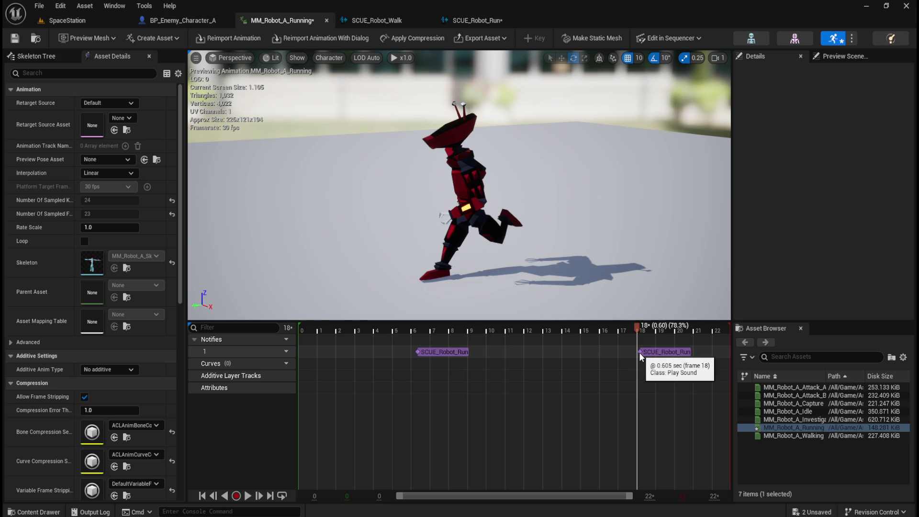
{"action": "left_click", "coordinate": [640, 353]}
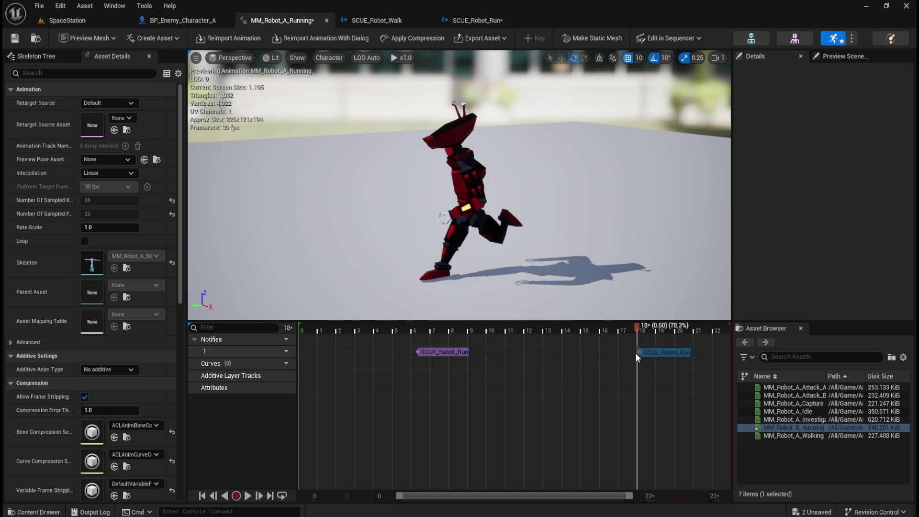
- Inspect the second notify's sound settings and watch the run from the robot's front at eye level
{"action": "left_click", "coordinate": [633, 352]}
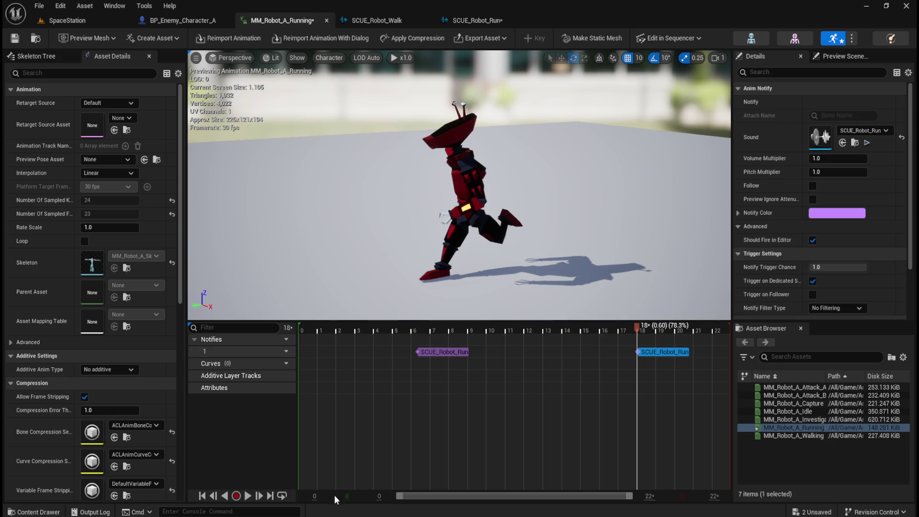
{"action": "left_click", "coordinate": [248, 497]}
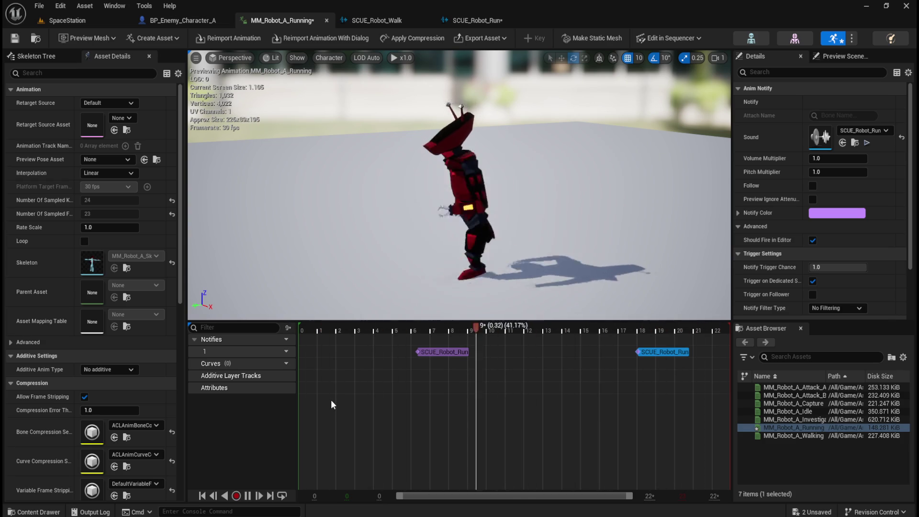
{"action": "left_click_drag", "start_coordinate": [409, 229], "coordinate": [521, 222]}
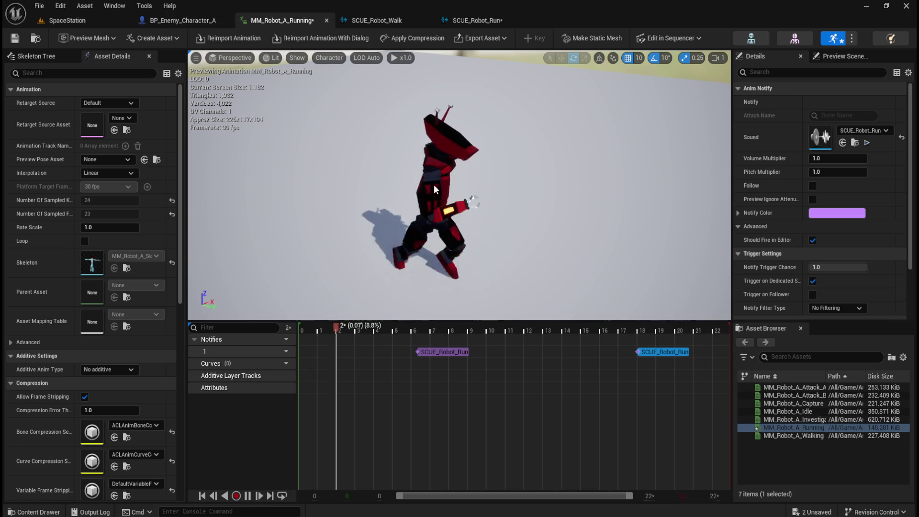
{"action": "left_click_drag", "start_coordinate": [482, 250], "coordinate": [481, 206]}
{"action": "mouse_move", "coordinate": [527, 235]}
{"action": "left_mouse_down"}
{"action": "mouse_move", "coordinate": [598, 232]}
{"action": "mouse_move", "coordinate": [455, 232]}
{"action": "left_mouse_up"}
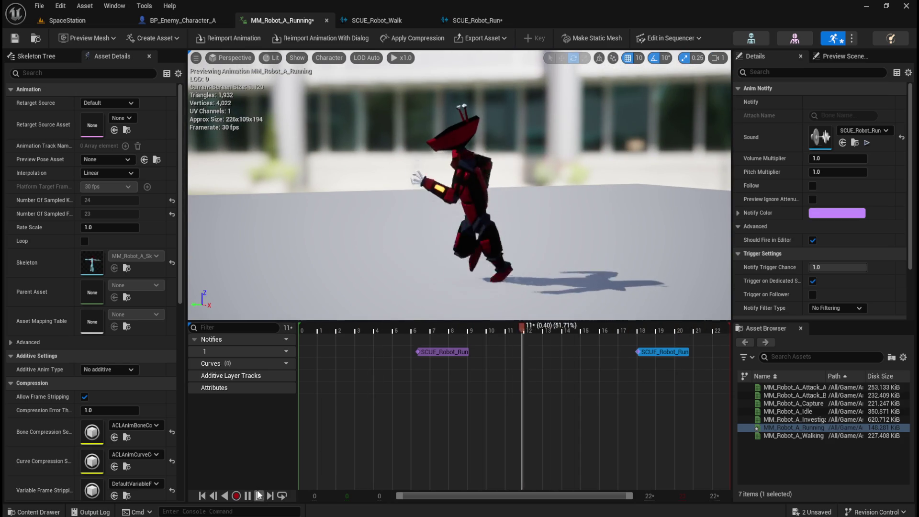
- Scrub the run to place the first footstep notify on frame 7, replay, and save MM_Robot_A_Running
{"action": "left_click", "coordinate": [323, 426]}
{"action": "mouse_move", "coordinate": [322, 327]}
{"action": "left_mouse_down"}
{"action": "mouse_move", "coordinate": [464, 323]}
{"action": "mouse_move", "coordinate": [427, 317]}
{"action": "left_mouse_up"}
{"action": "mouse_move", "coordinate": [394, 321]}
{"action": "left_mouse_down"}
{"action": "mouse_move", "coordinate": [461, 315]}
{"action": "mouse_move", "coordinate": [344, 335]}
{"action": "mouse_move", "coordinate": [436, 329]}
{"action": "mouse_move", "coordinate": [409, 334]}
{"action": "mouse_move", "coordinate": [682, 338]}
{"action": "mouse_move", "coordinate": [657, 357]}
{"action": "mouse_move", "coordinate": [366, 346]}
{"action": "mouse_move", "coordinate": [420, 352]}
{"action": "mouse_move", "coordinate": [452, 344]}
{"action": "mouse_move", "coordinate": [433, 344]}
{"action": "mouse_move", "coordinate": [434, 352]}
{"action": "left_mouse_up"}
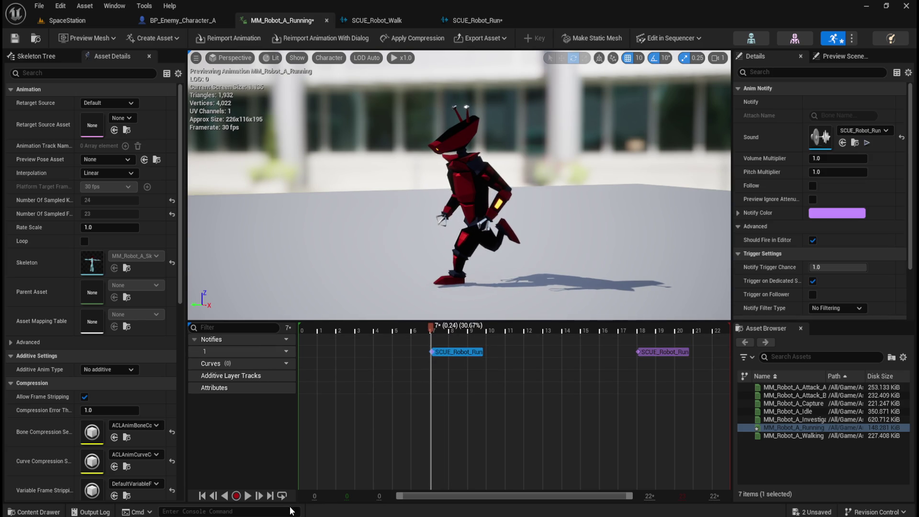
{"action": "mouse_move", "coordinate": [377, 327]}
{"action": "left_mouse_down"}
{"action": "mouse_move", "coordinate": [358, 328]}
{"action": "mouse_move", "coordinate": [699, 346]}
{"action": "left_mouse_up"}
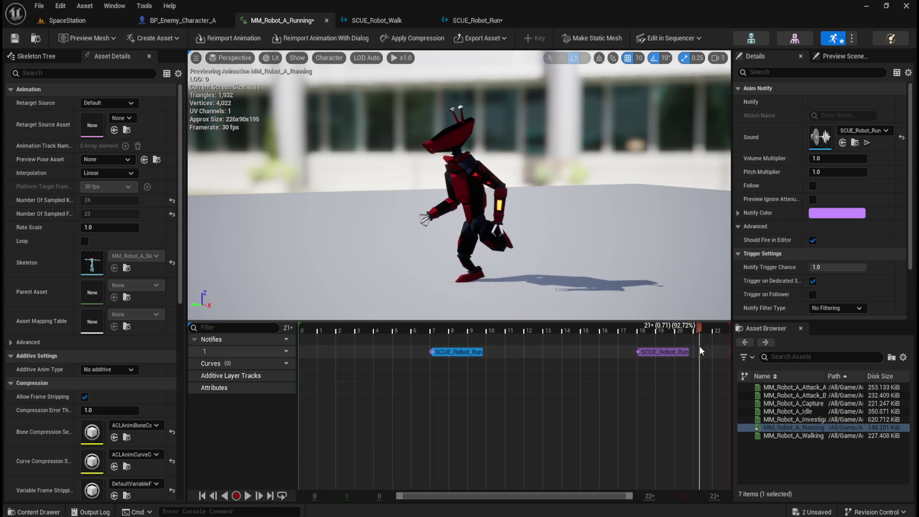
{"action": "left_click", "coordinate": [248, 495]}
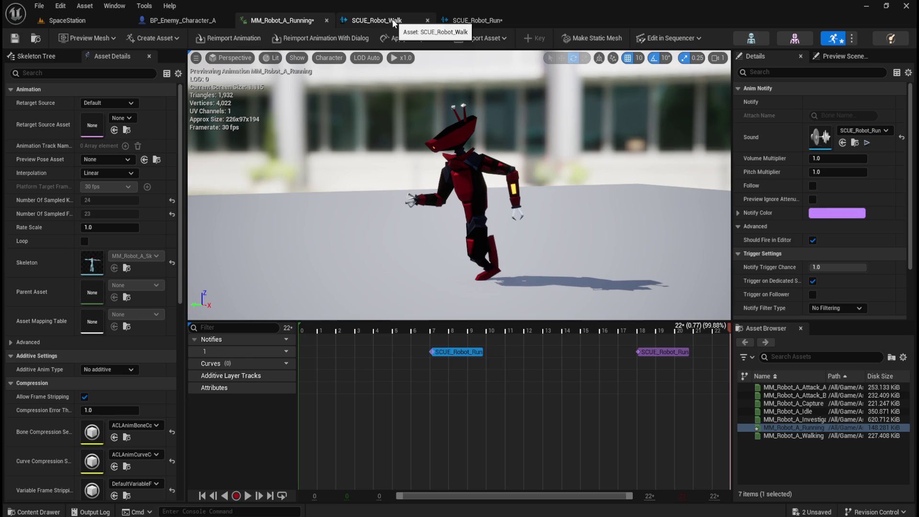
{"action": "left_click", "coordinate": [14, 38]}
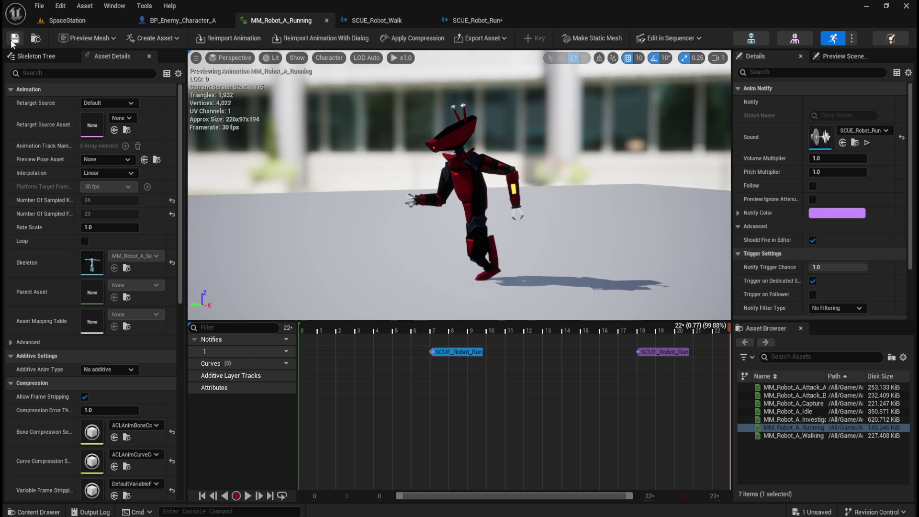
- Save SCUE_Robot_Run, review its Modulator pitch and volume, and play the SpaceStation level in preview
{"action": "left_click", "coordinate": [479, 21]}
{"action": "left_click", "coordinate": [14, 38]}
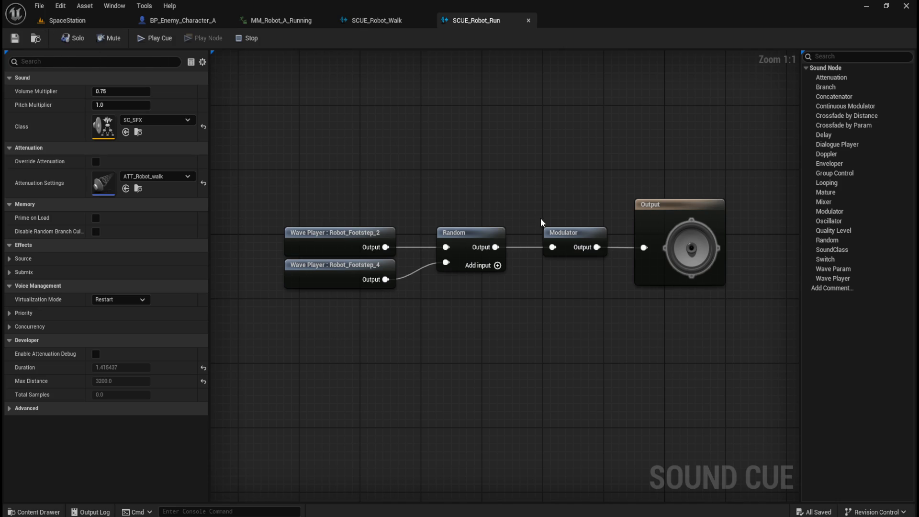
{"action": "left_click", "coordinate": [564, 232]}
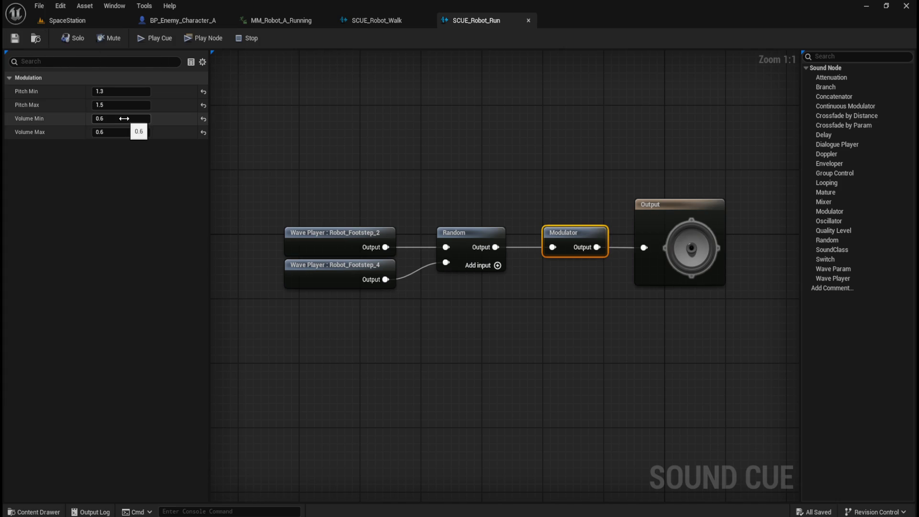
{"action": "left_click", "coordinate": [73, 21]}
{"action": "left_click", "coordinate": [238, 38]}
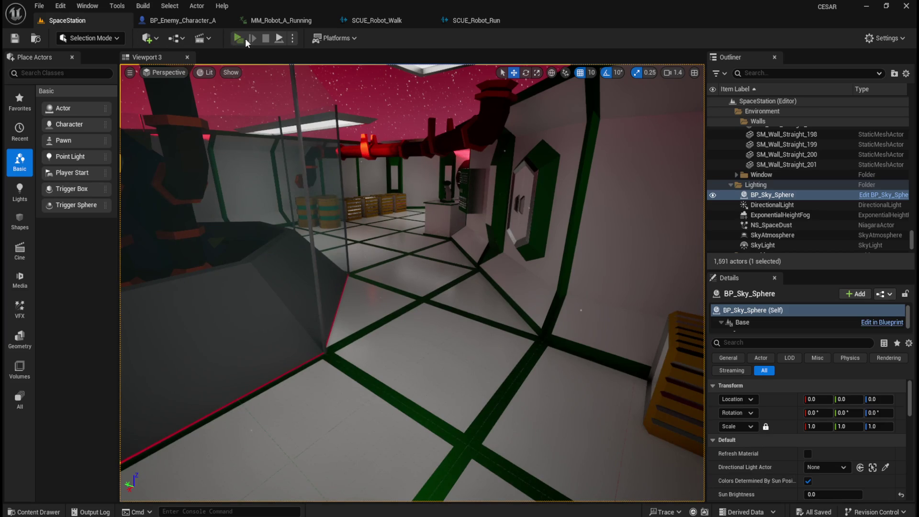